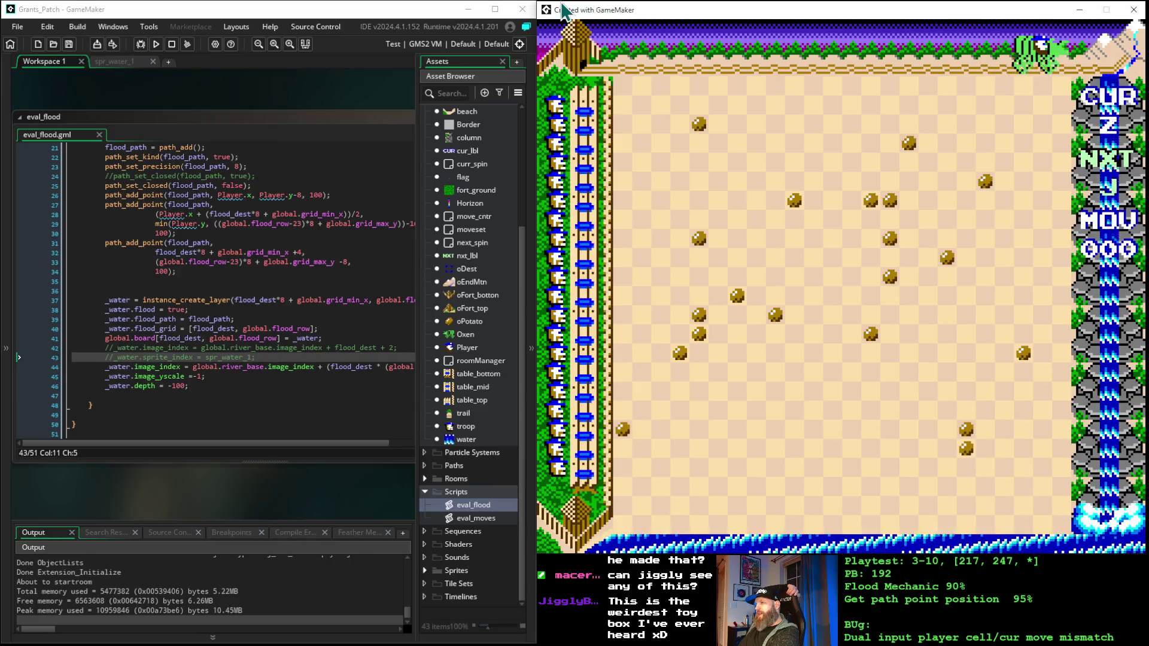
- Walk the player four cells left along the top row, four back right, then one left
key("Left")
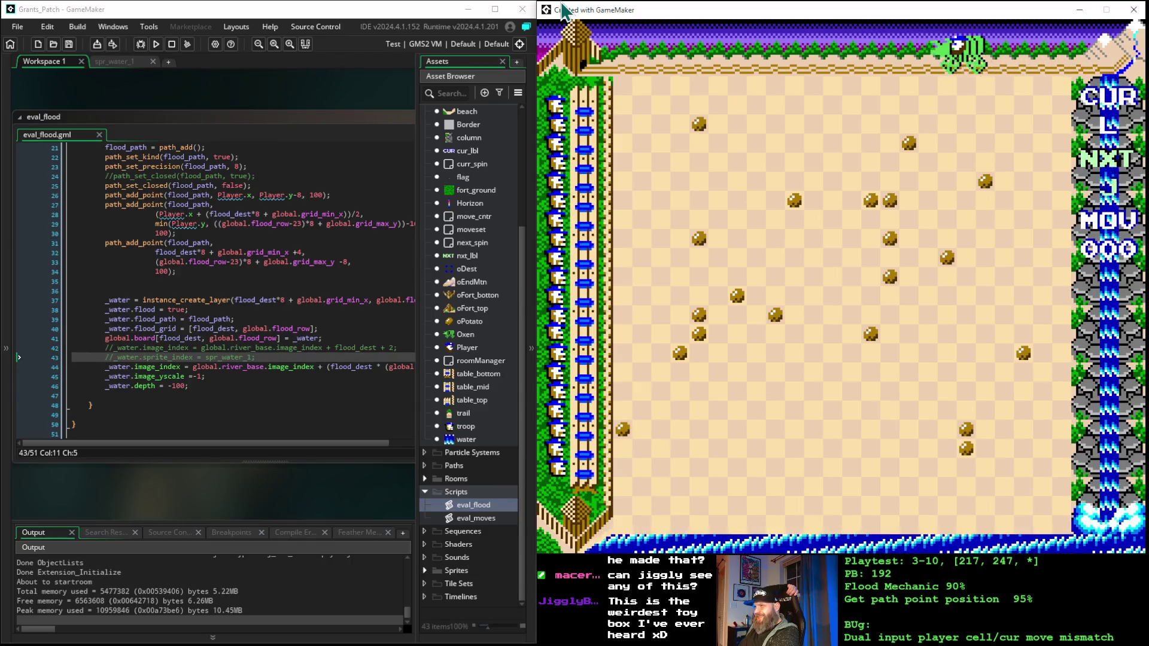
key("Left")
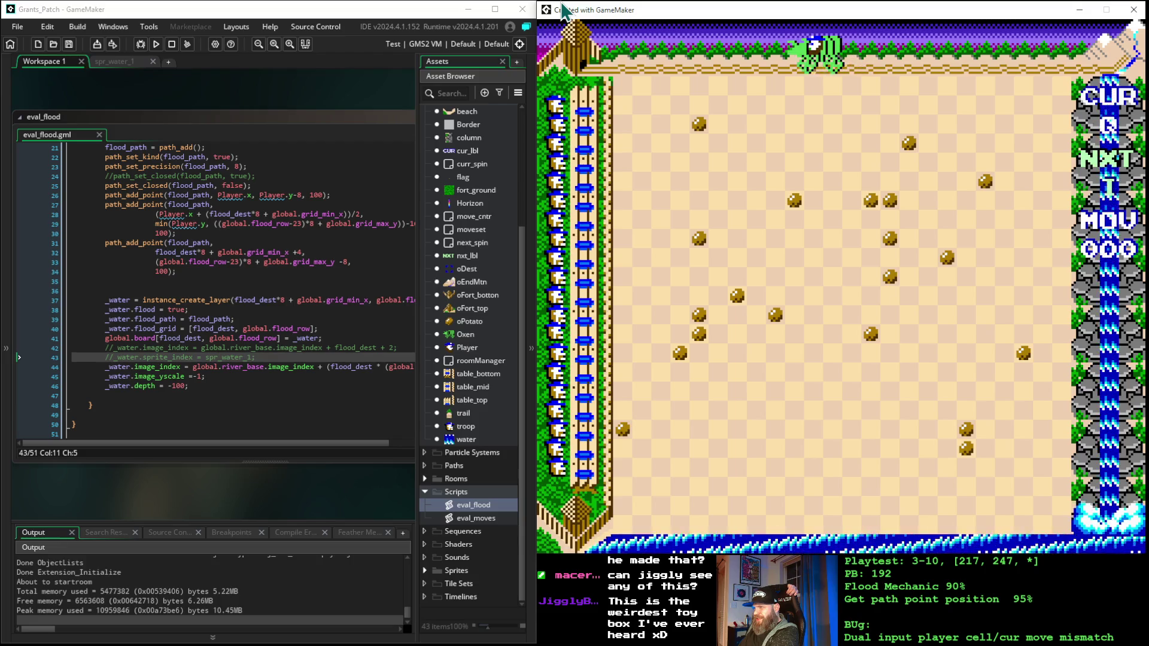
key("Left")
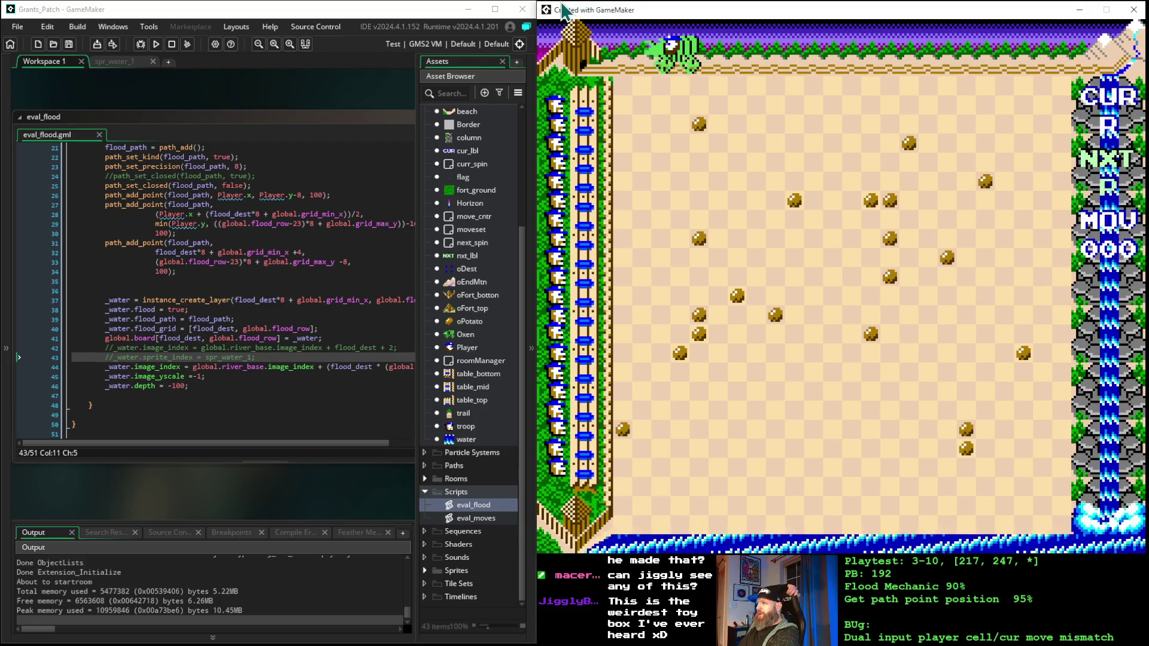
key("Left")
key("Right")
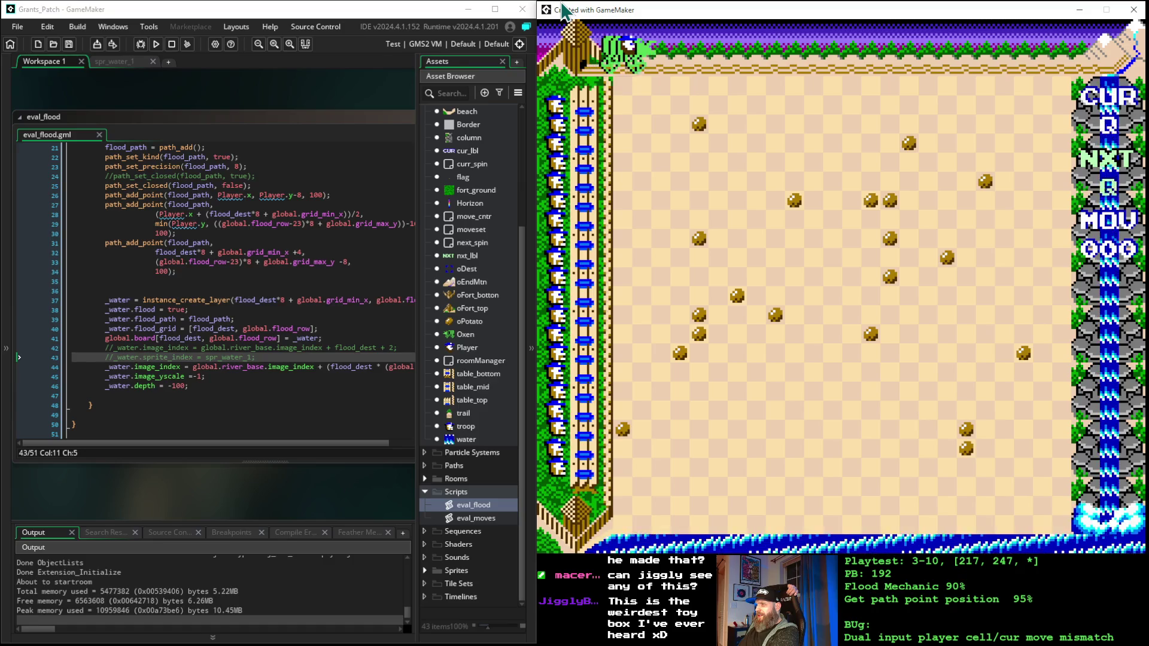
key("Right")
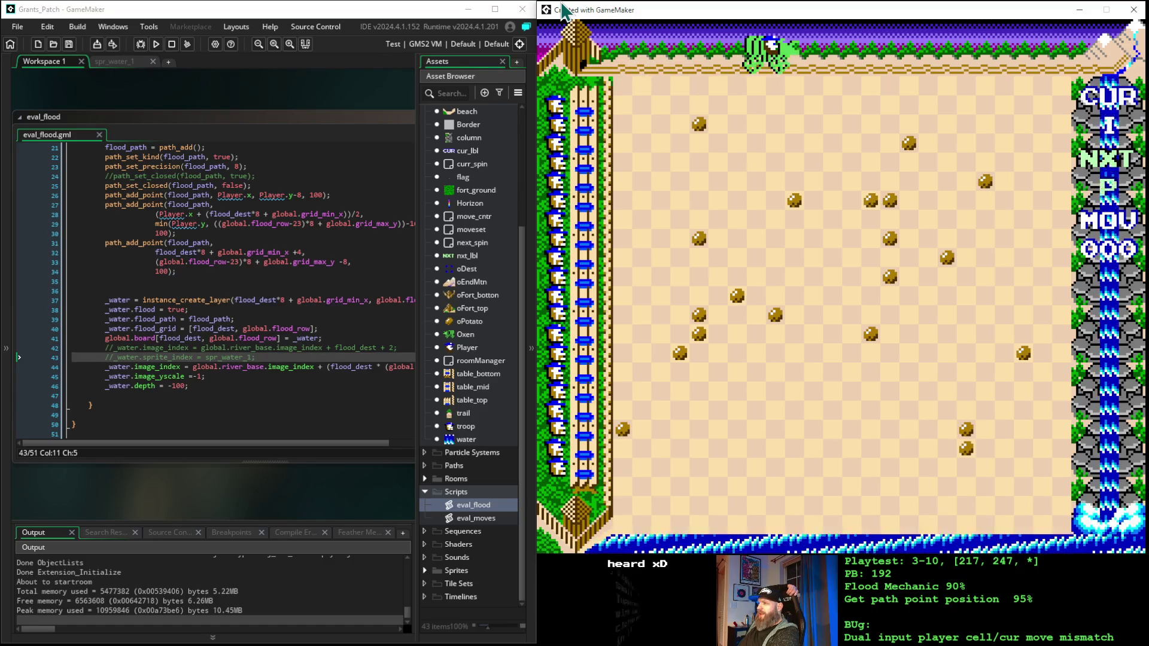
key("Right")
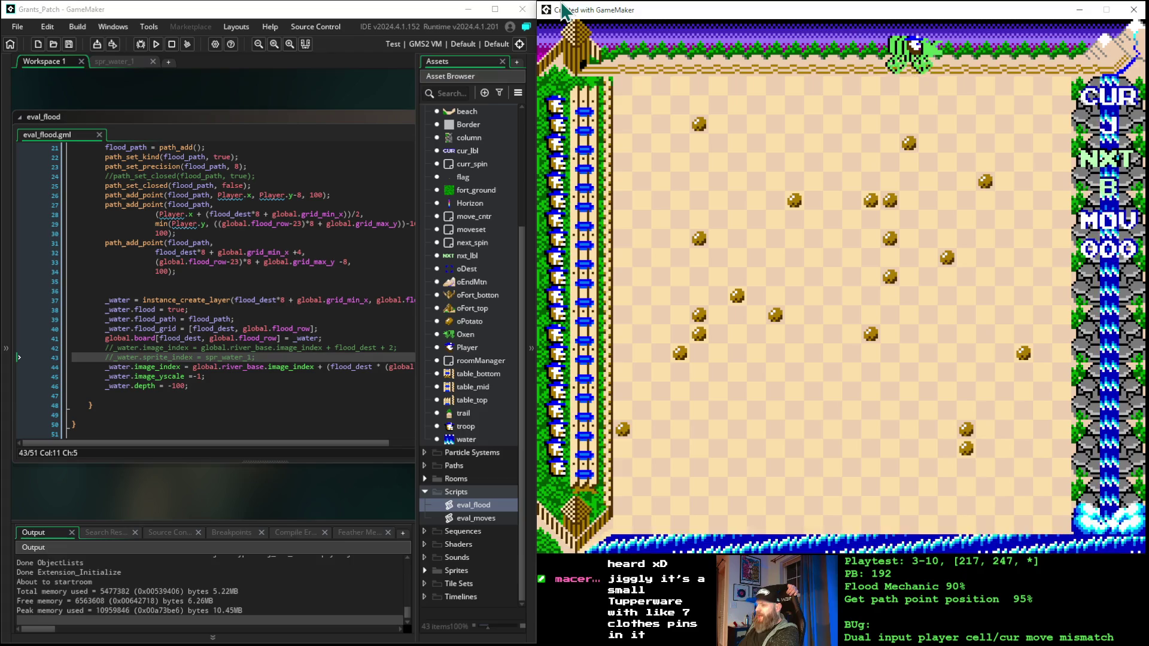
key("Right")
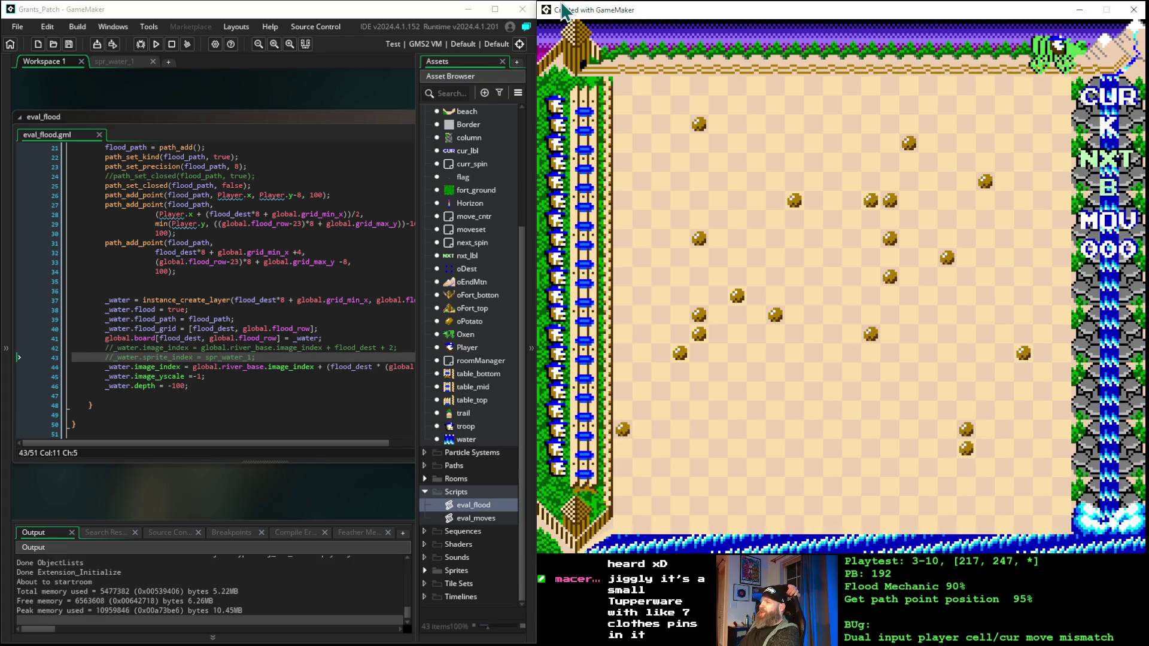
key("Left")
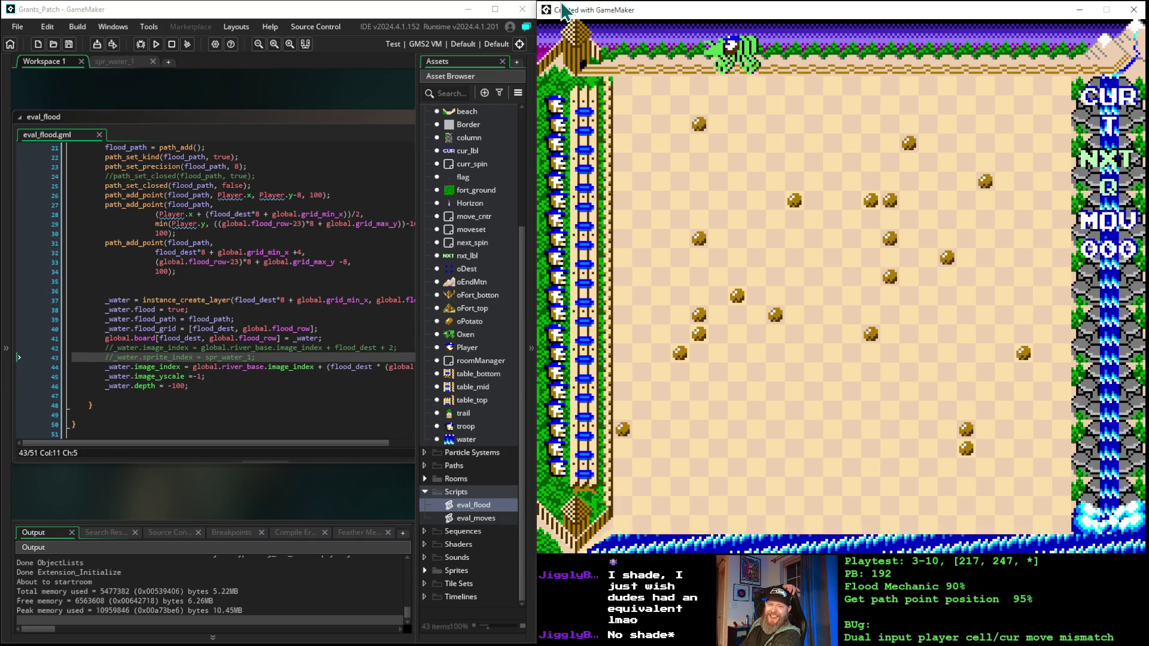
- Move the player left to the left end of the top row
key("Left")
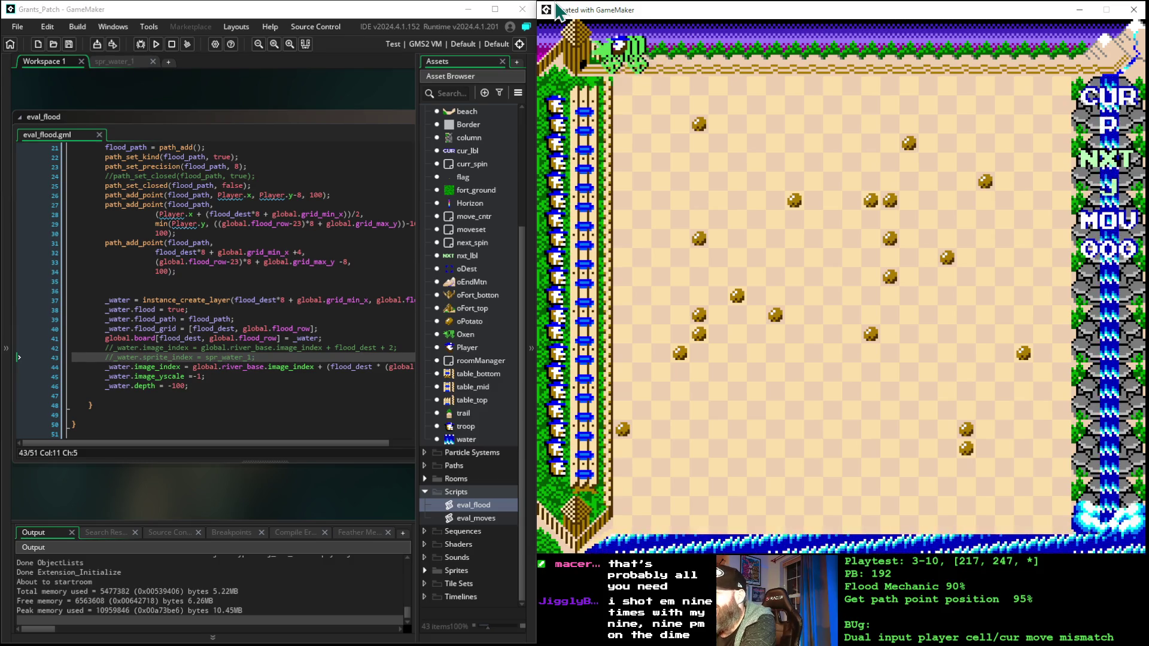
- Slide the player three cells right along the top track, then three cells back left
key("Right")
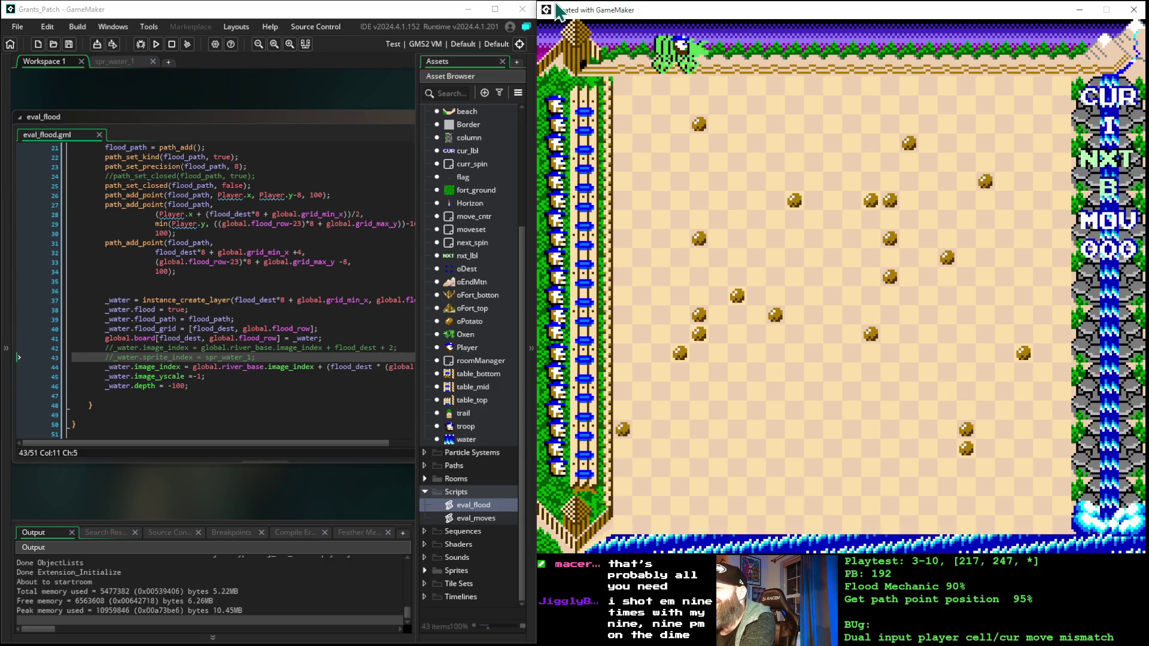
key("Right")
key("Right")
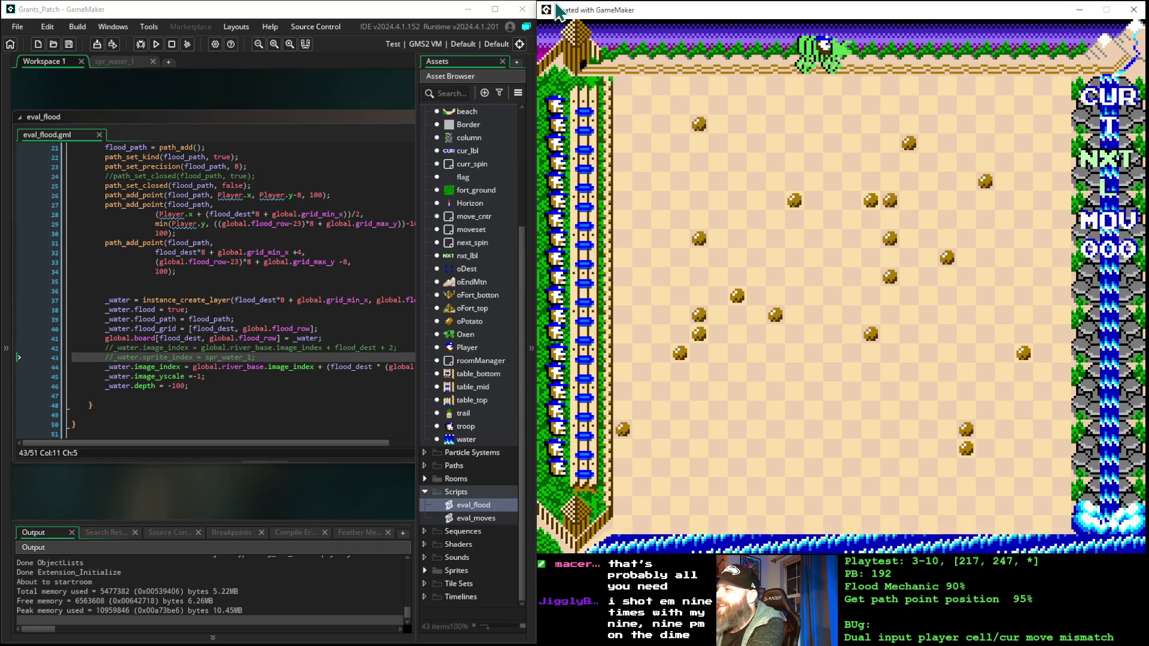
key("Right")
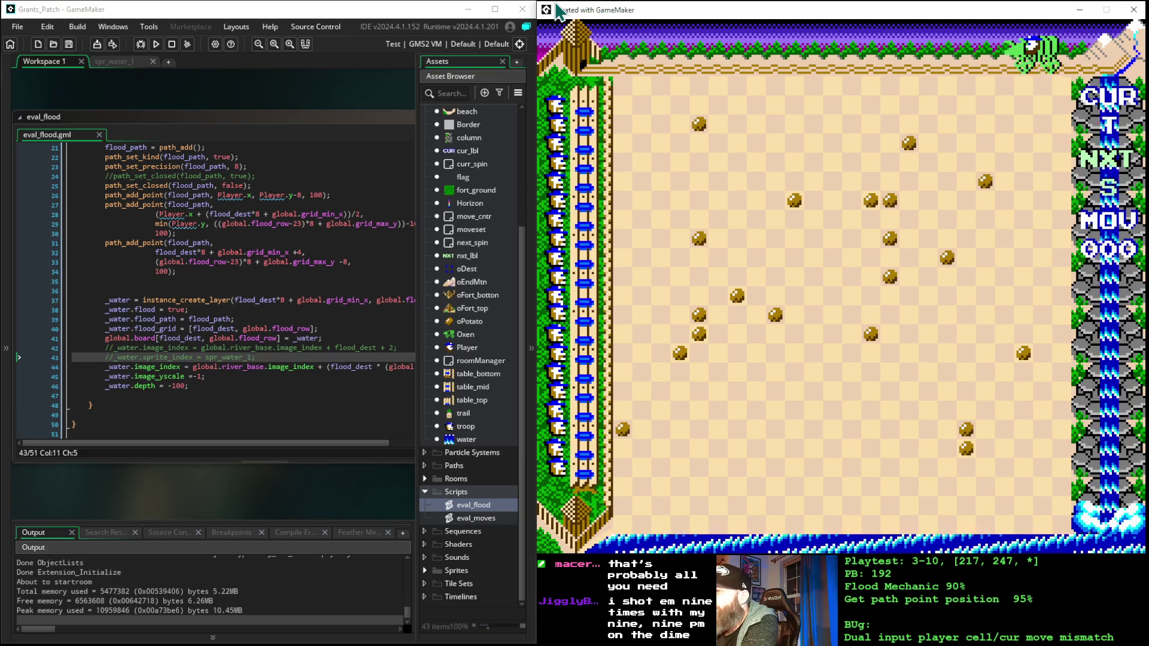
key("Left")
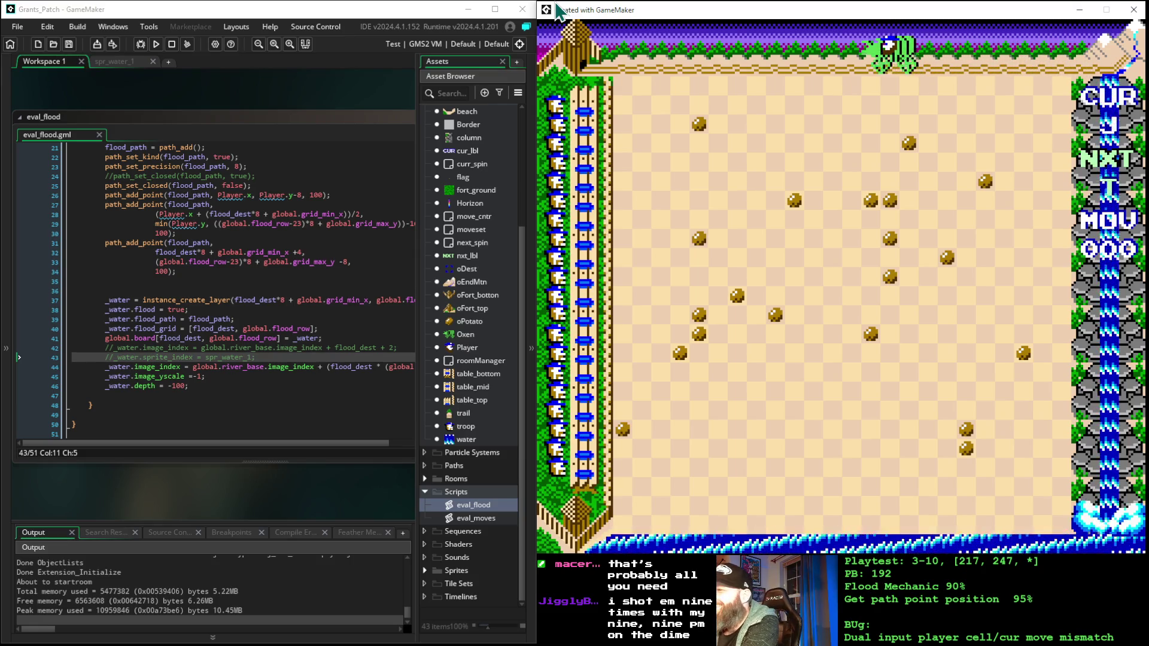
key("Left")
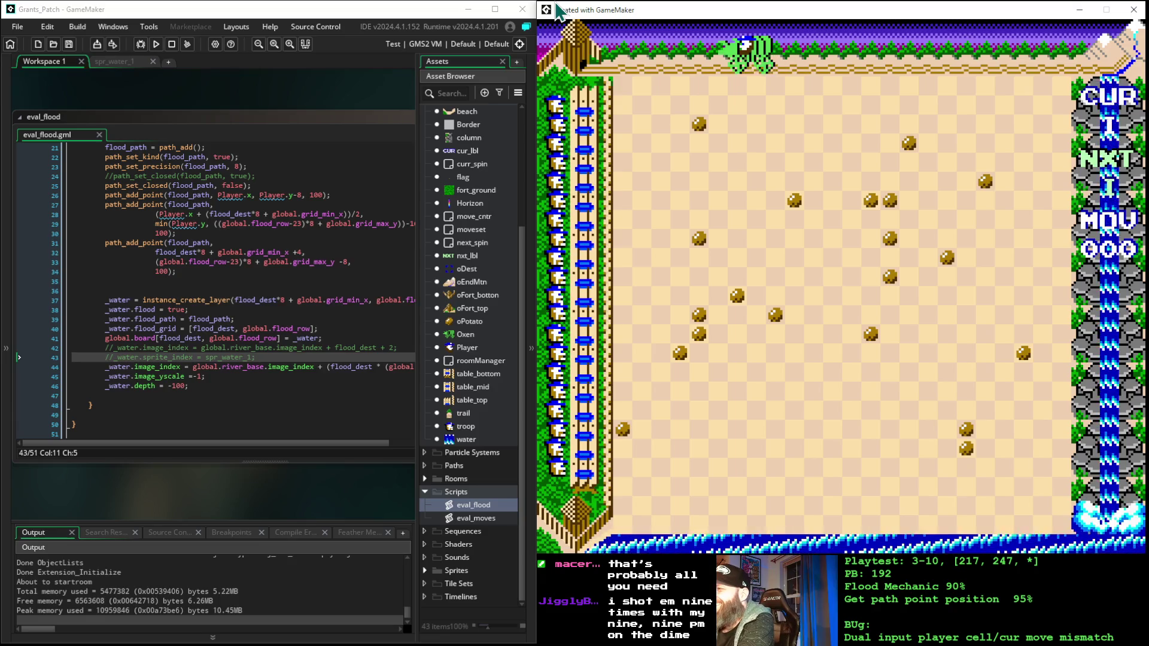
key("Left")
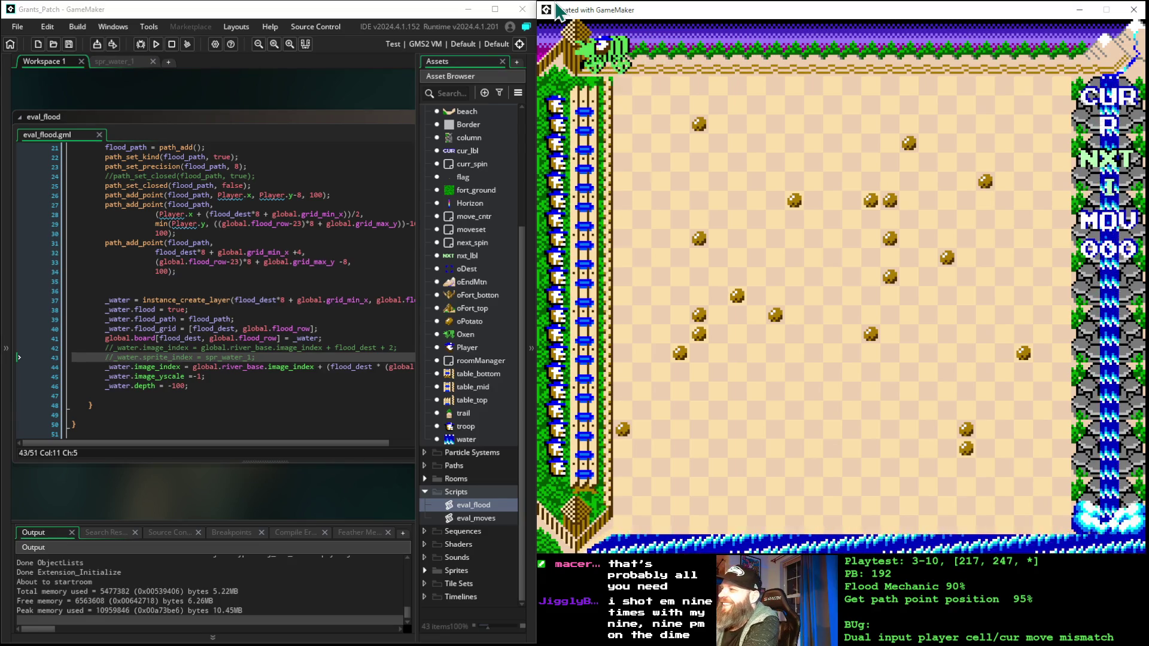
- Move the player right near the track's end, back to the left end, then one cell right
key("Right")
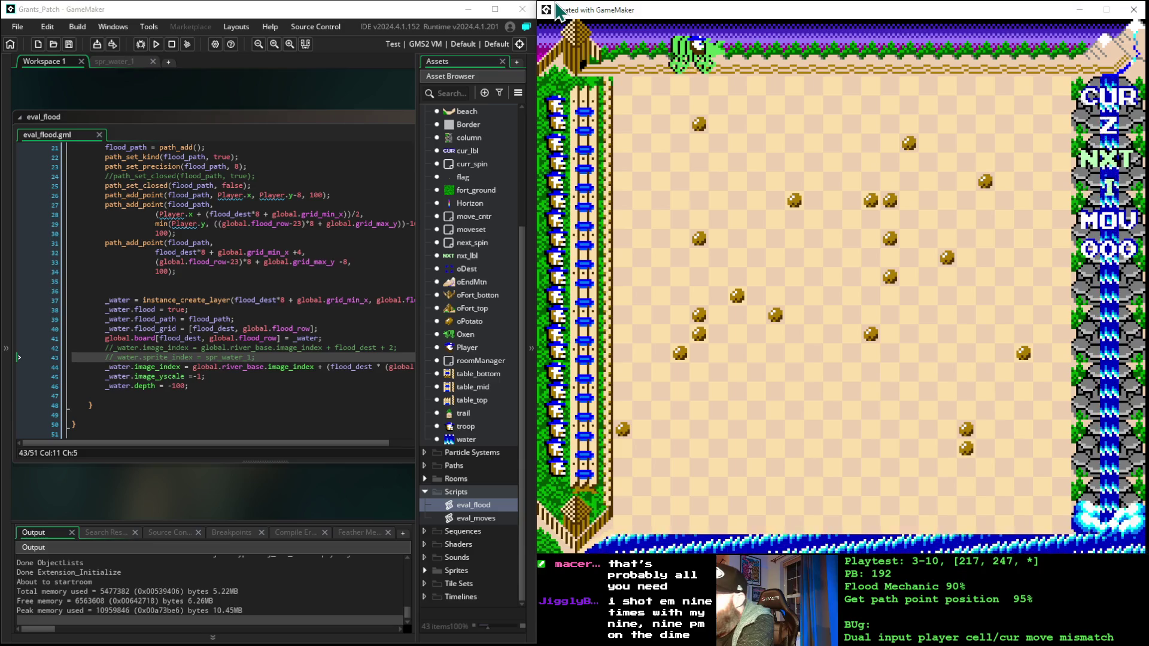
key("Right")
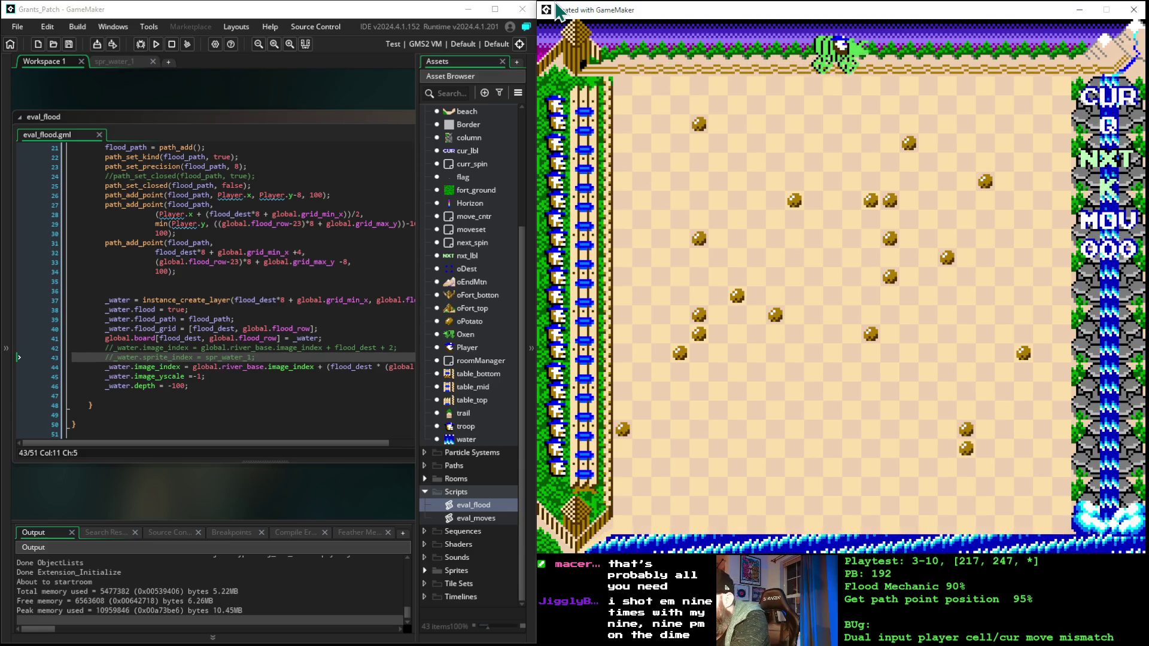
key("Right")
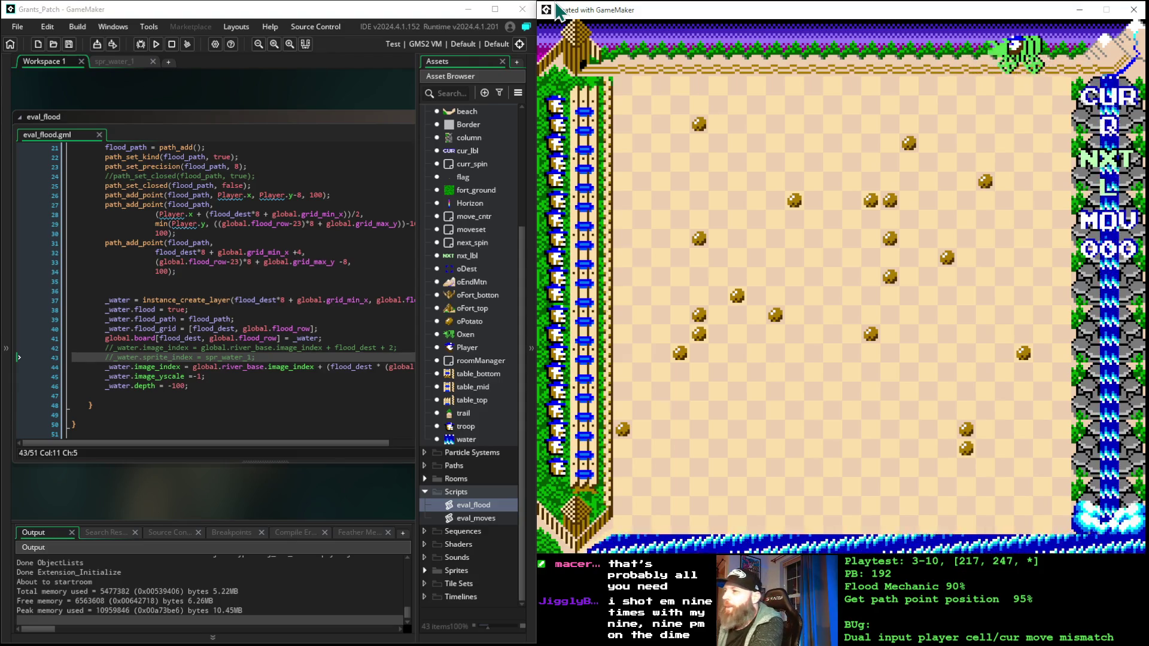
key("Left")
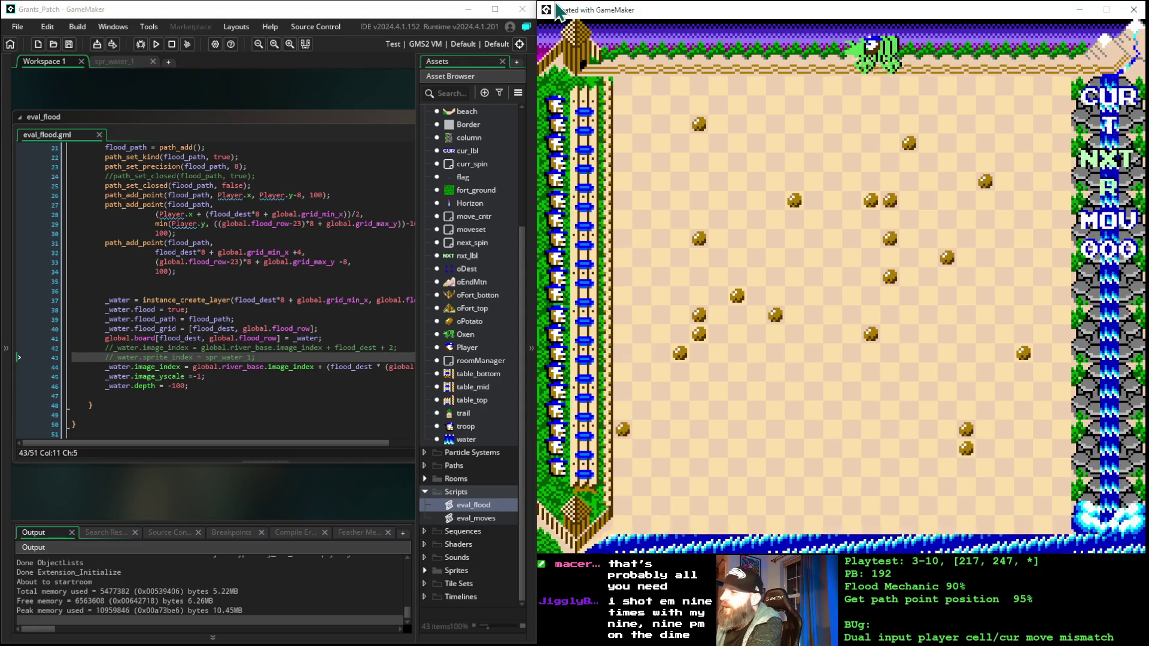
key("Left")
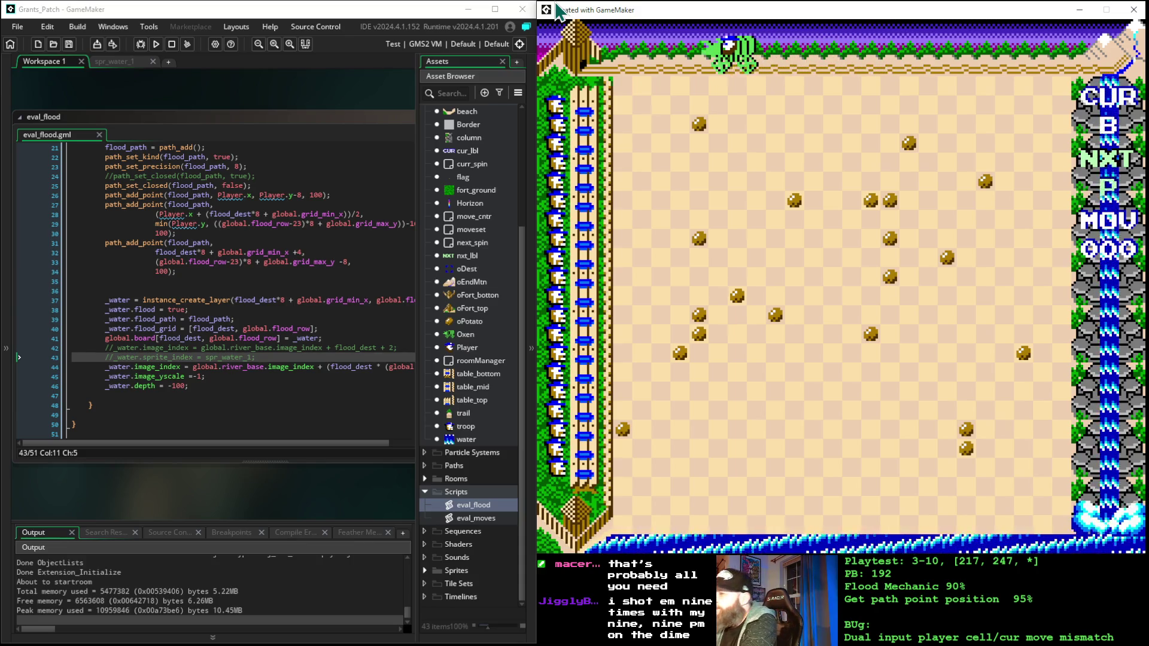
key("Left")
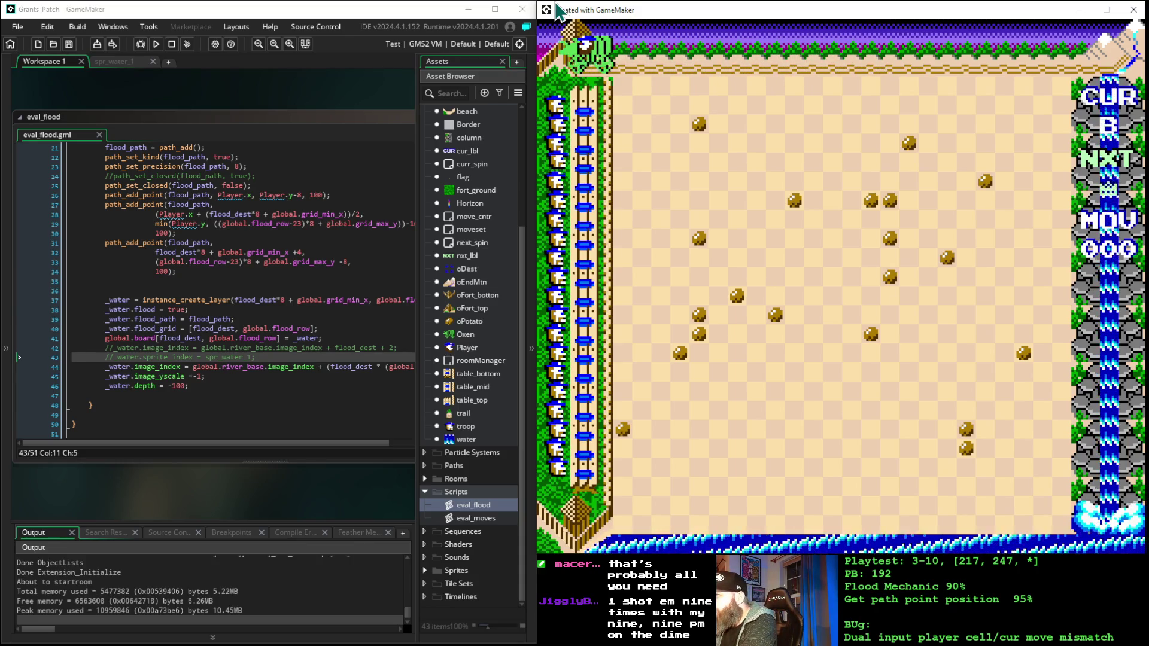
key("Right")
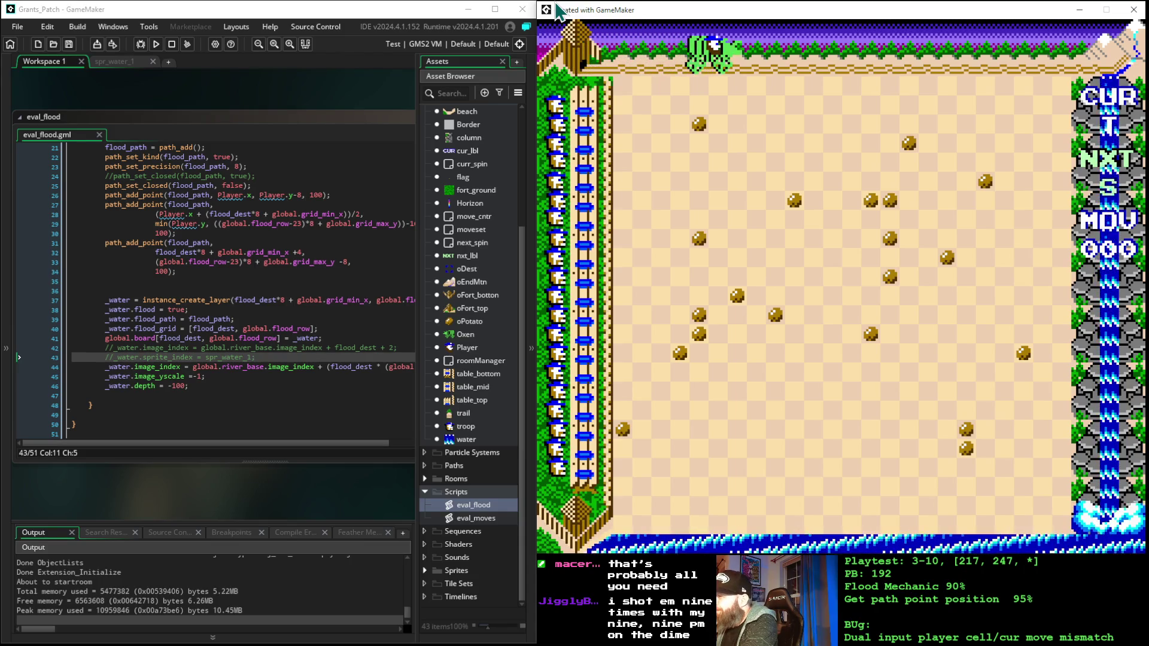
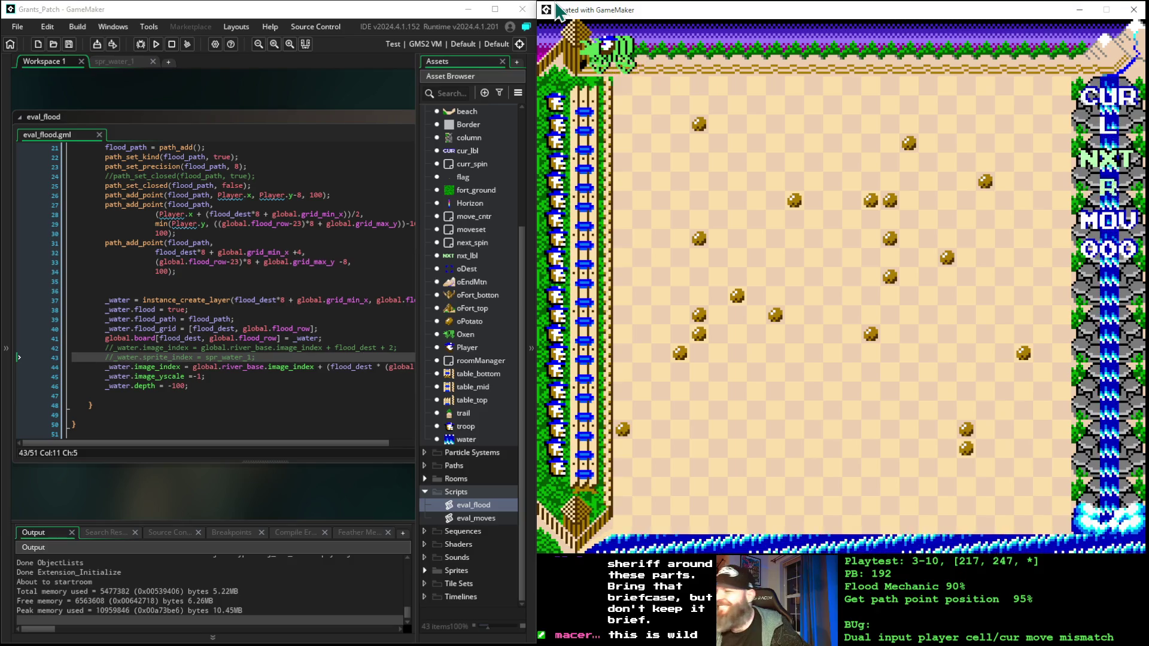
- Slide the player left and right along the top row to a new tile, keeping MOV at 000
key("Left")
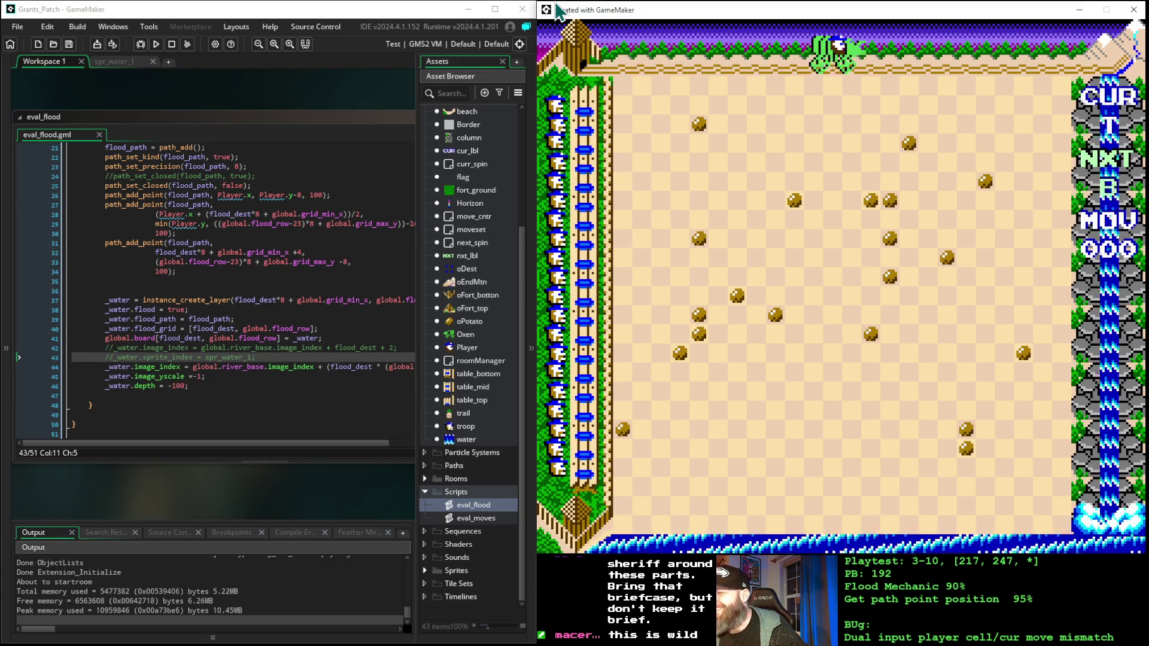
key("Right")
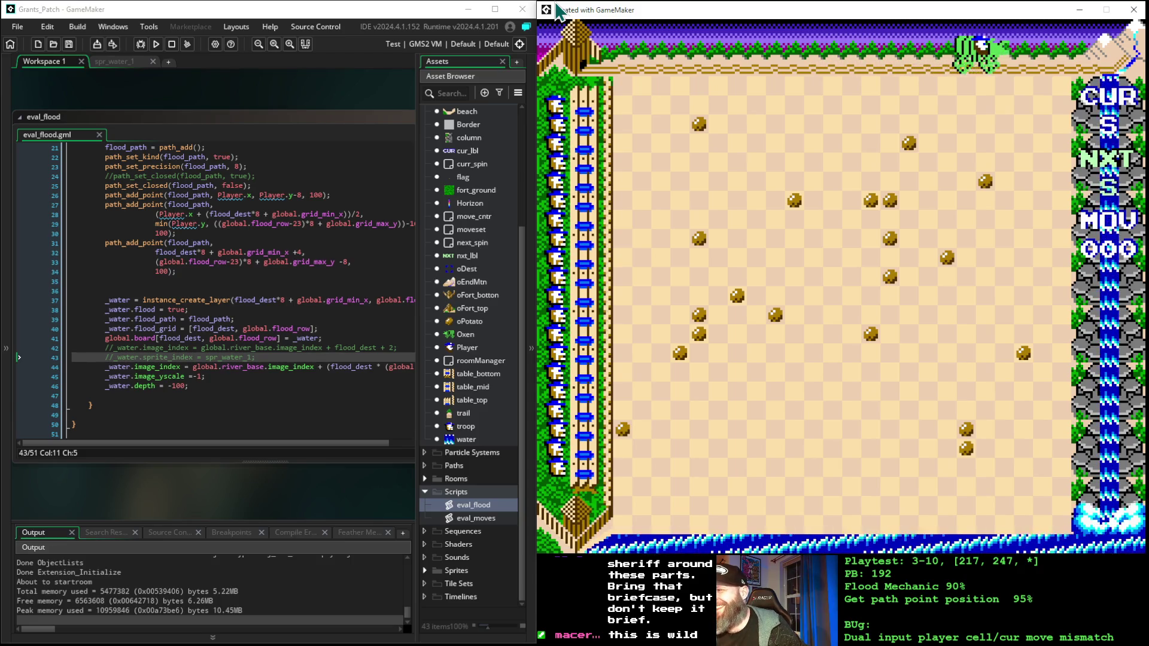
key("Right")
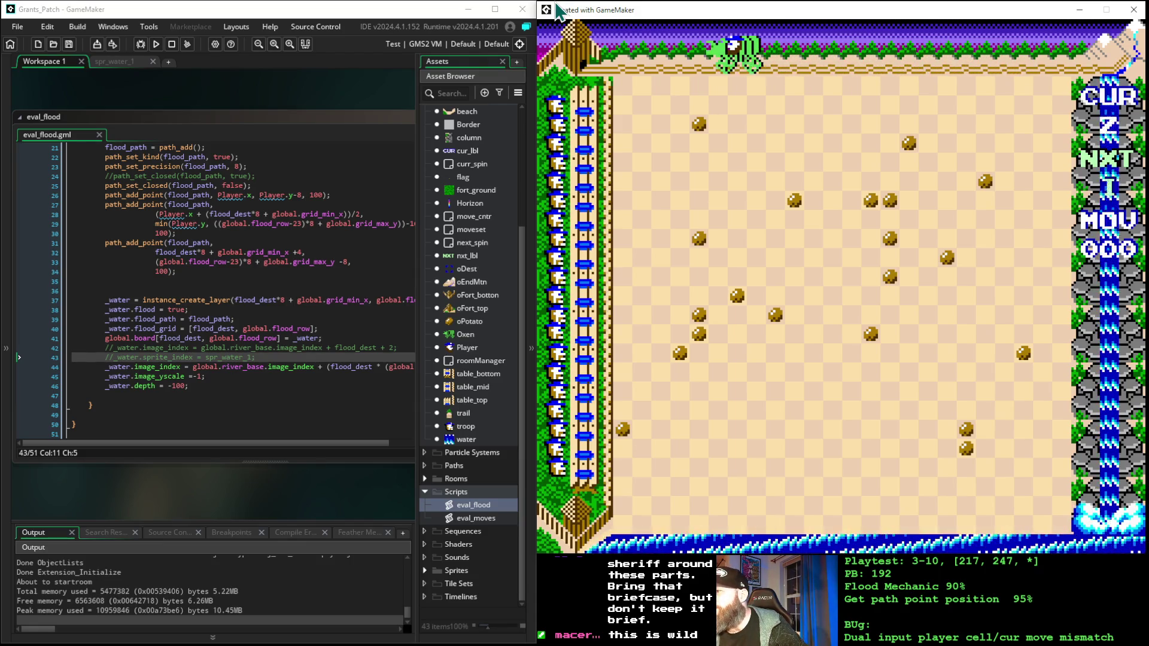
key("Left")
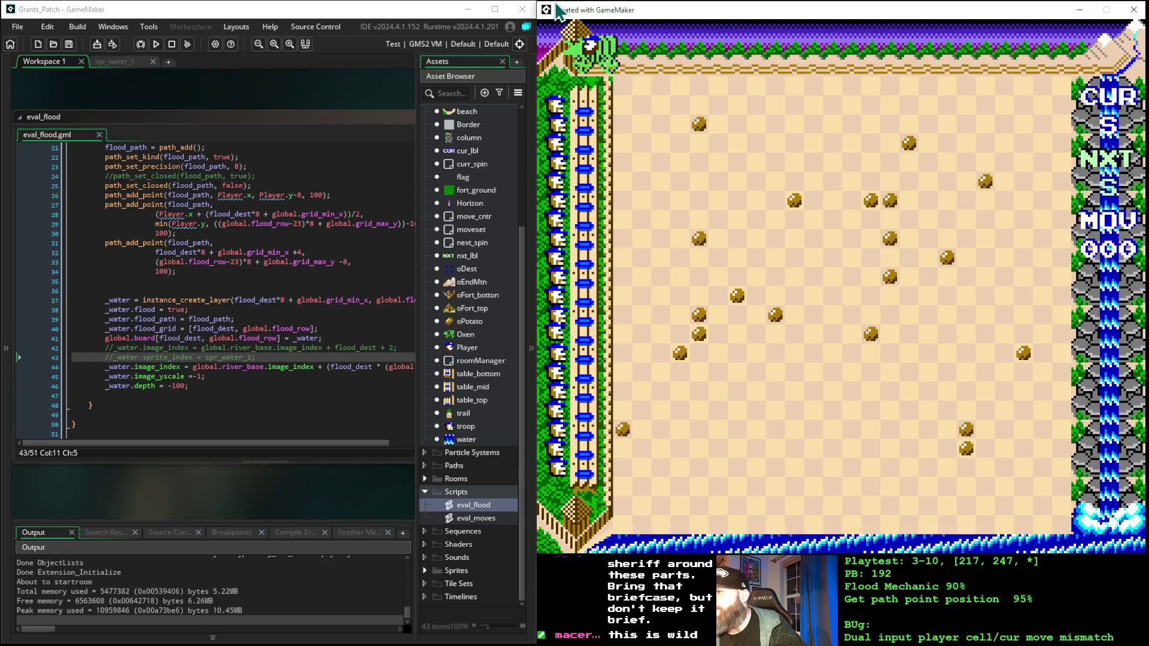
key("Right")
key("Right")
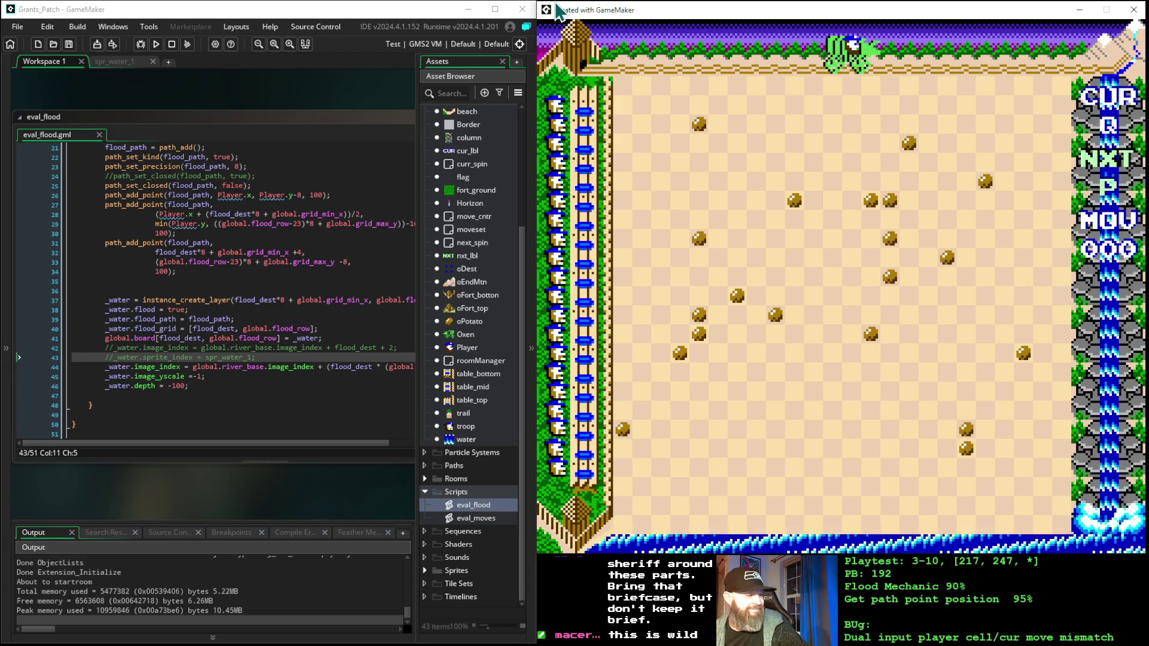
key("Right")
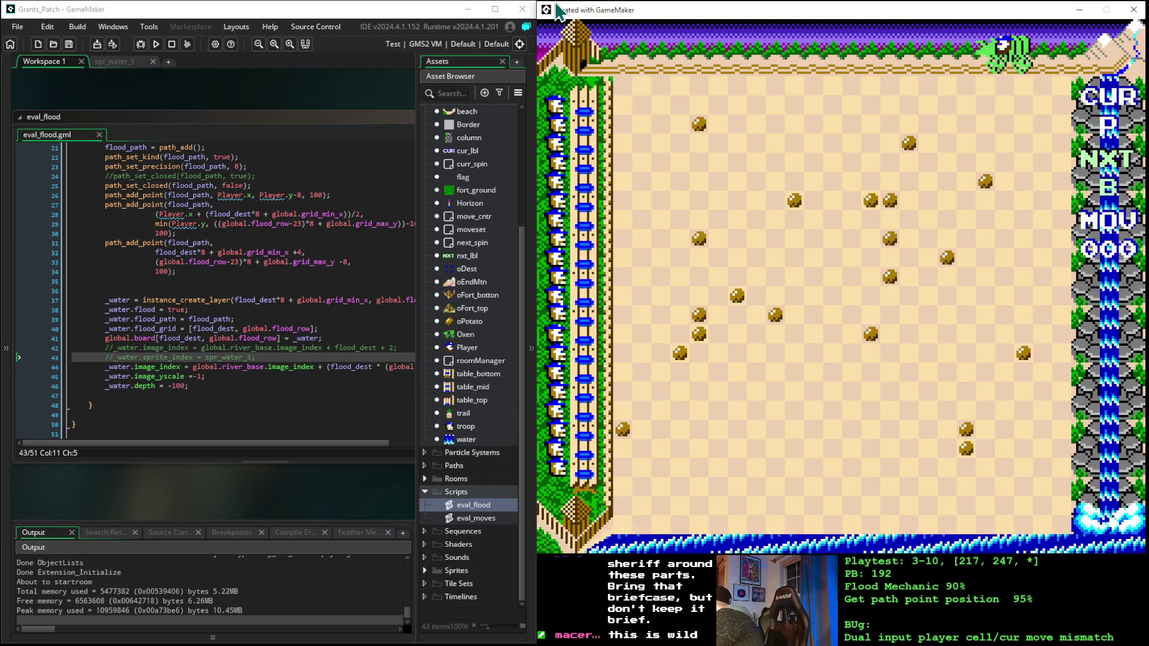
key("Left")
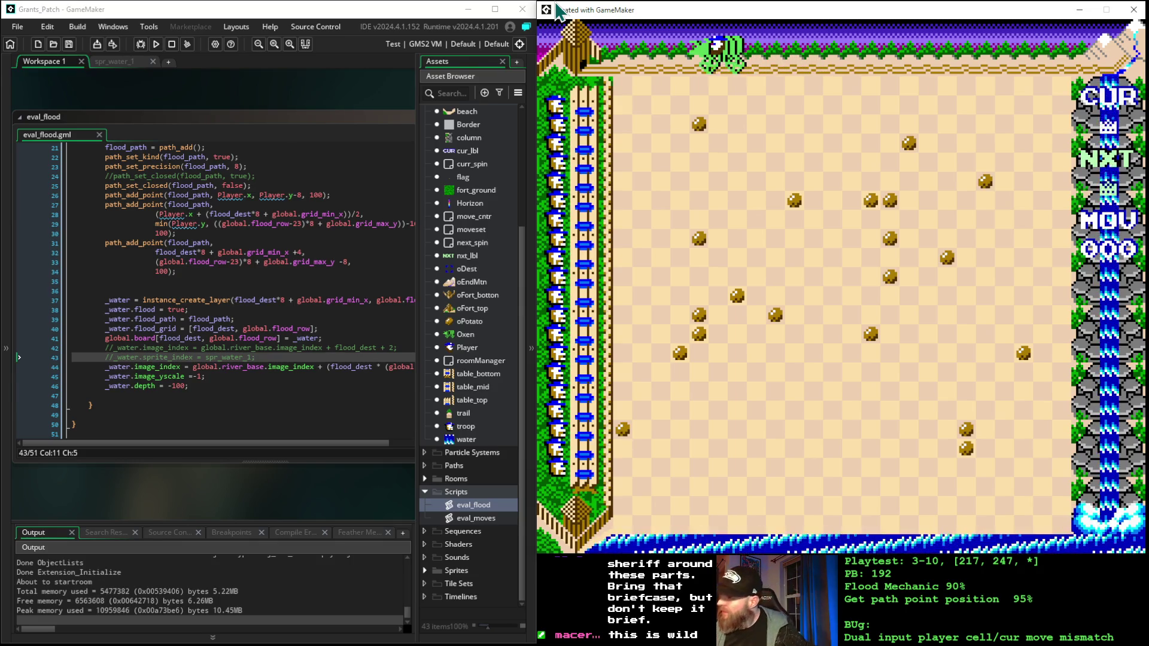
key("Left")
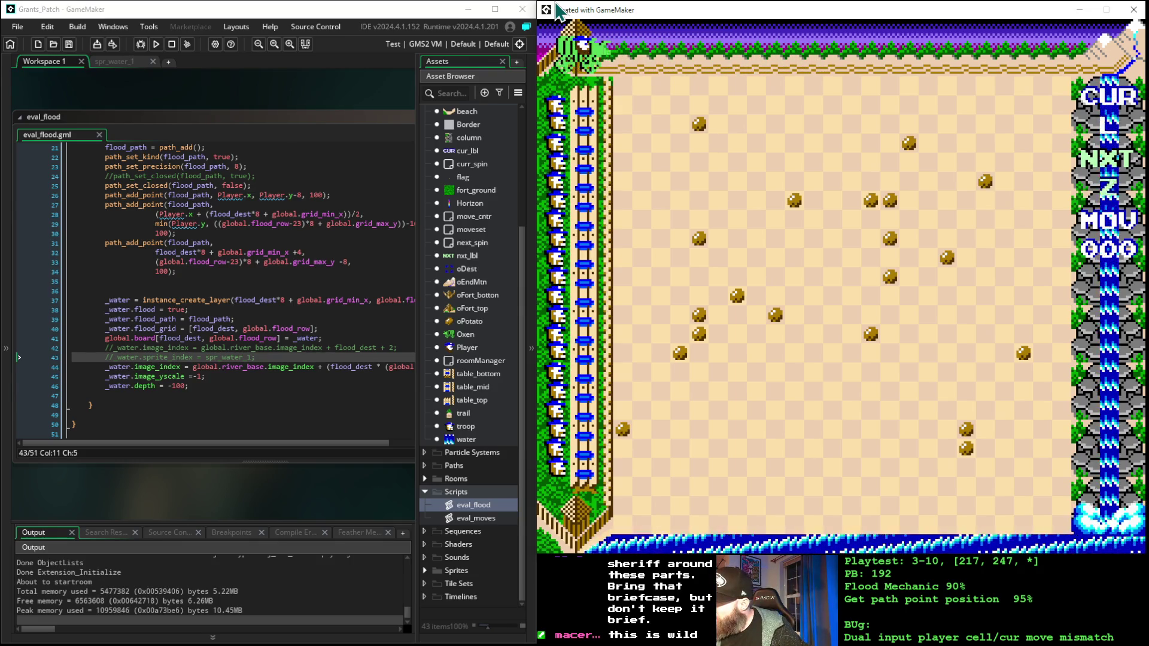
key("Right")
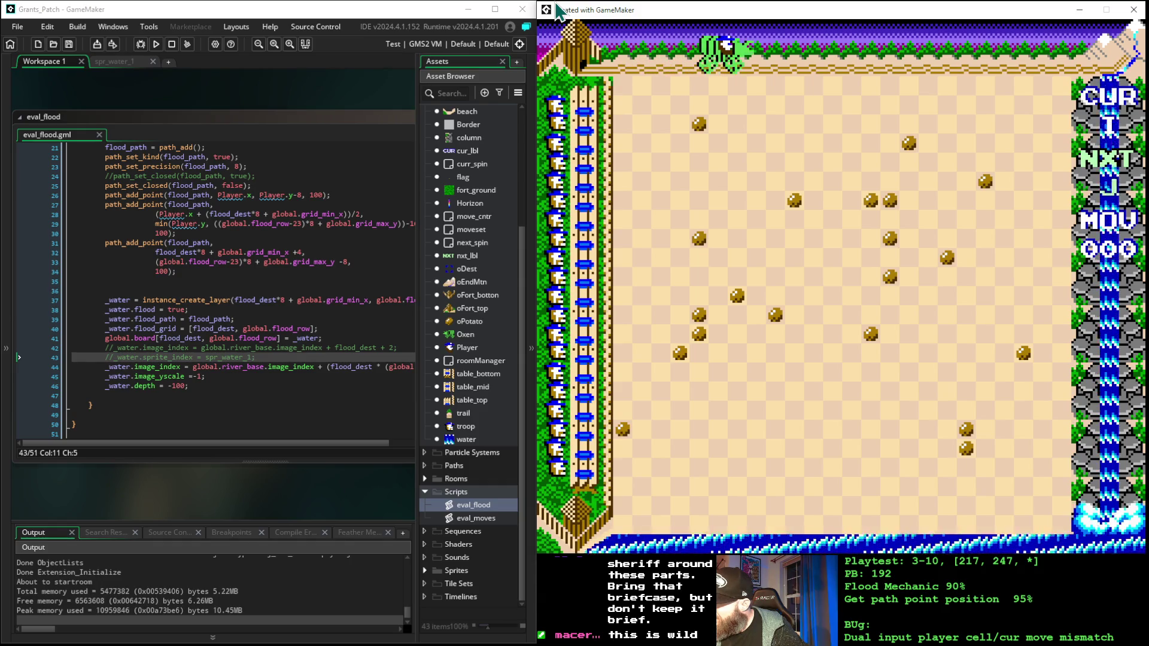
key("Right")
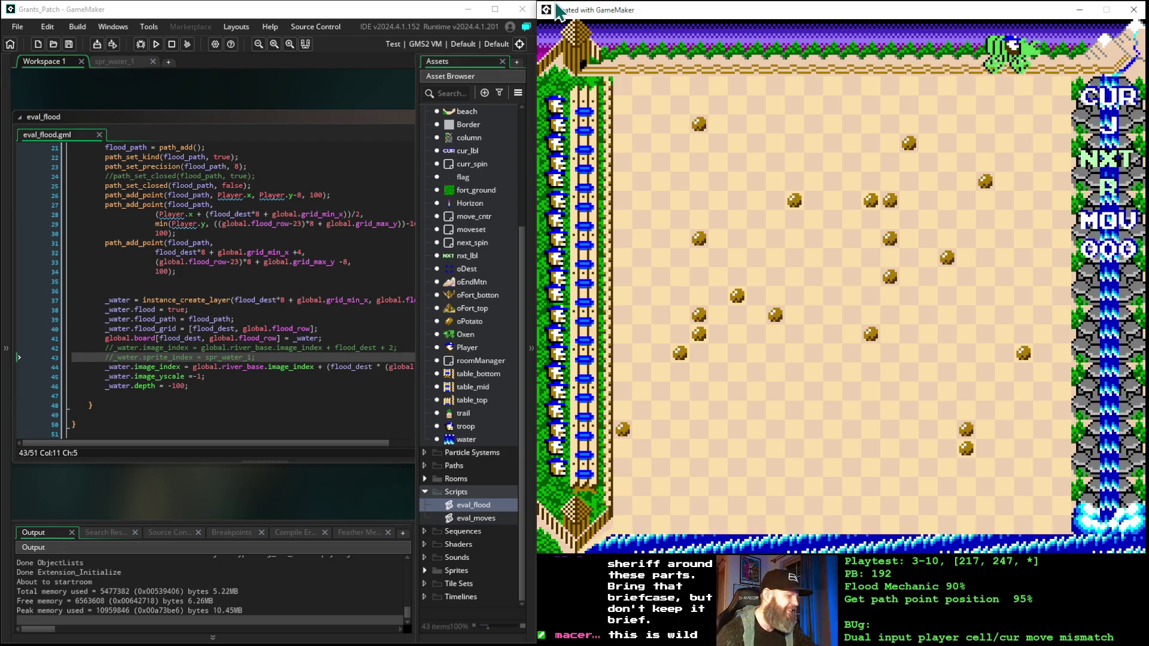
key("Left")
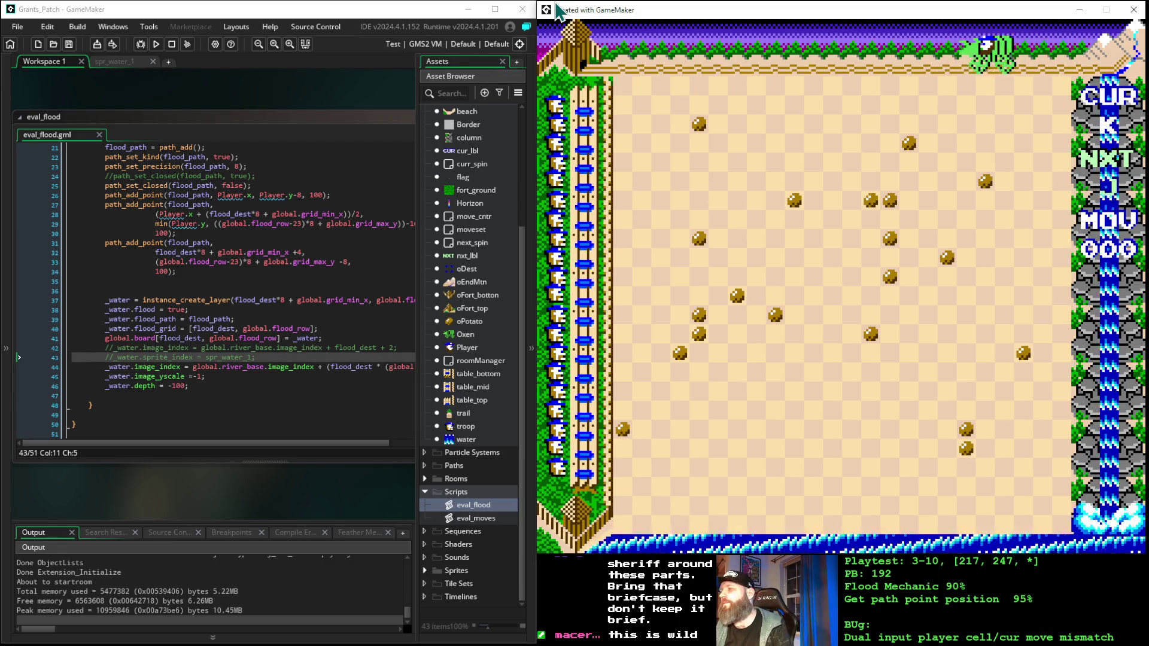
key("Left")
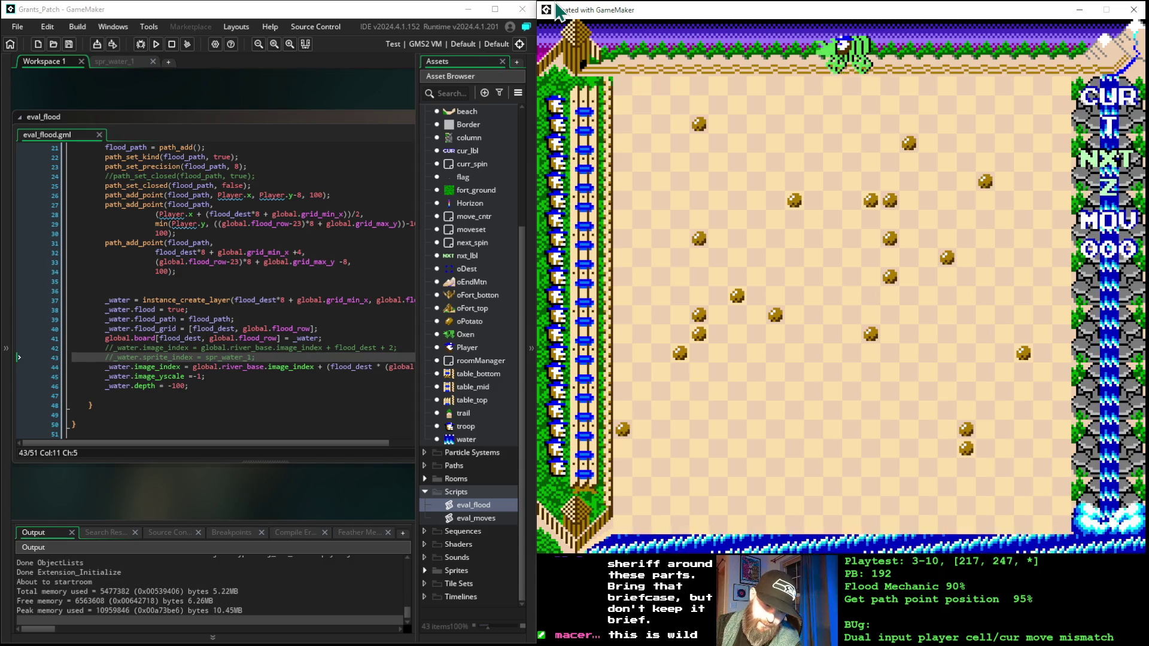
key("Left")
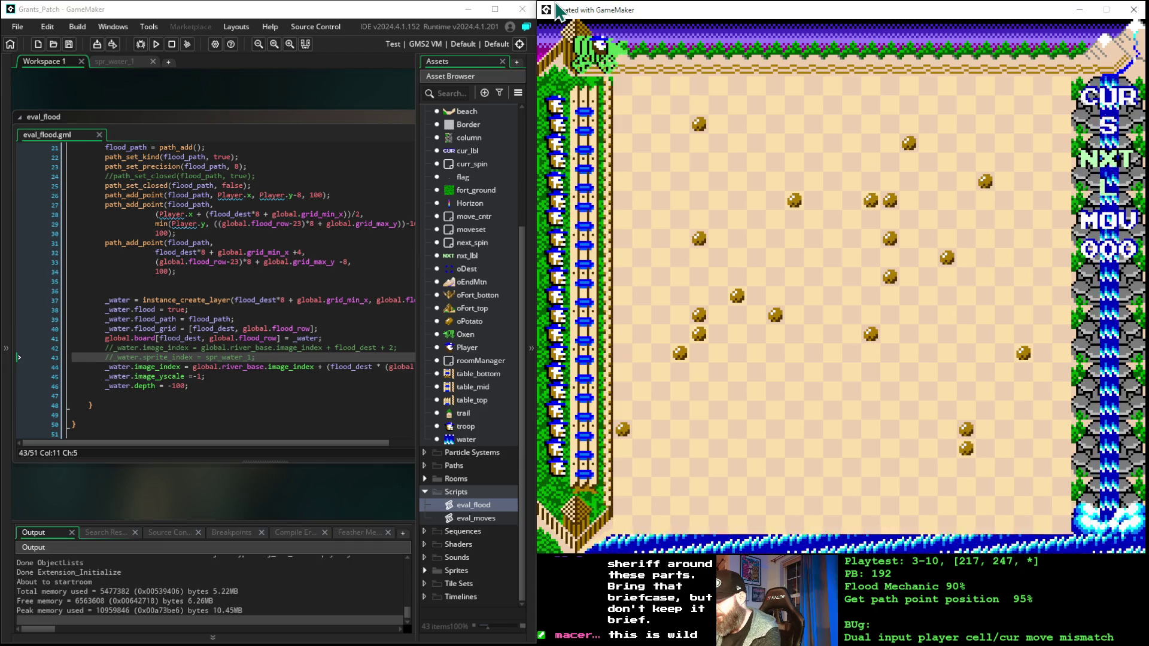
key("Right")
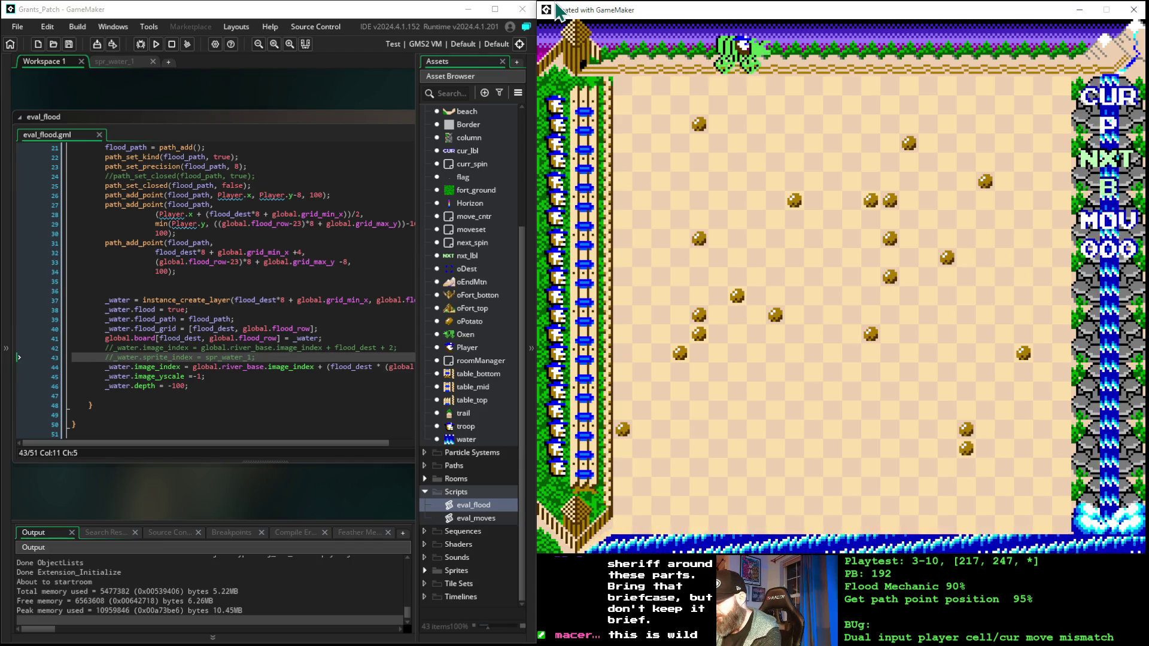
key("Right")
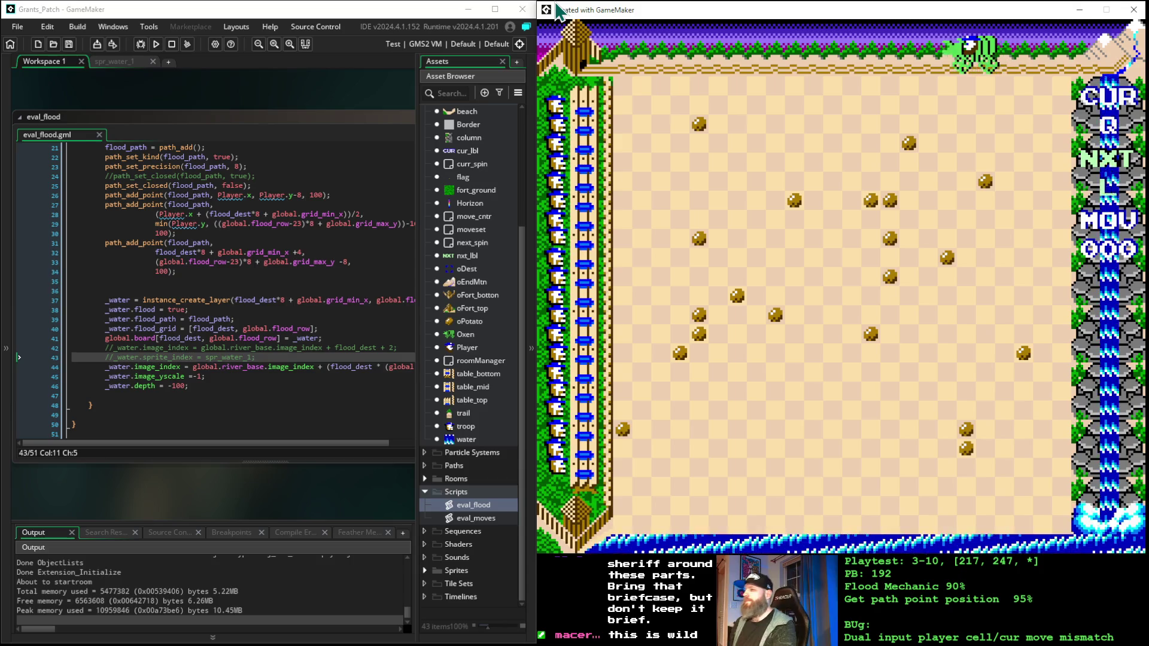
key("Left")
key("Left")
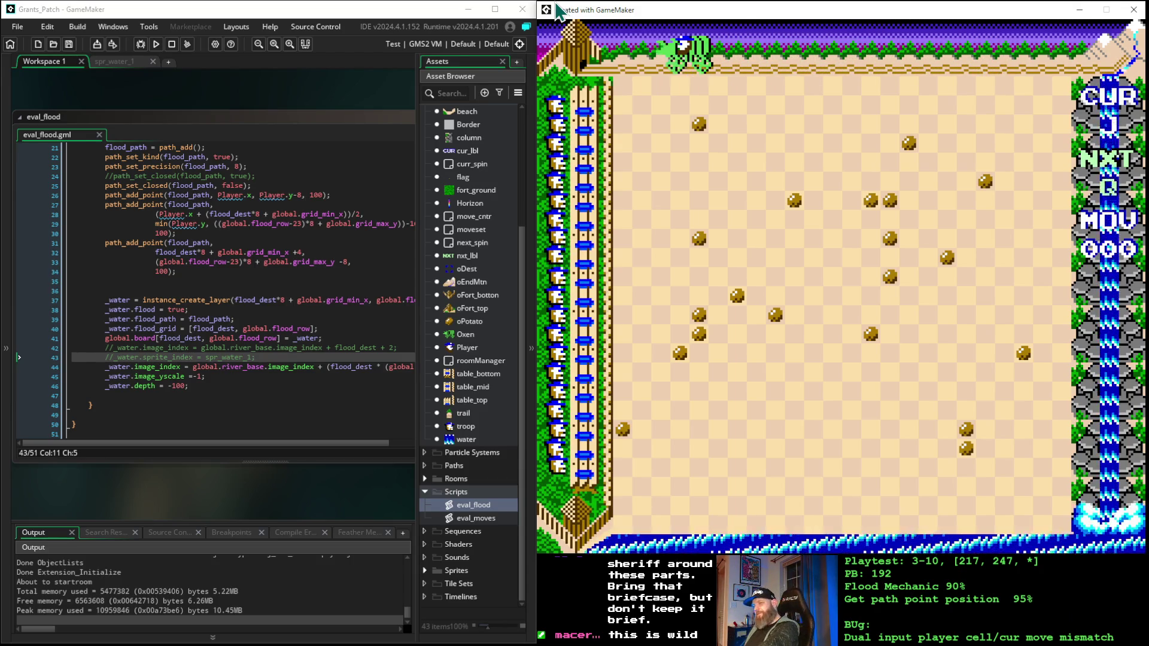
key("Left")
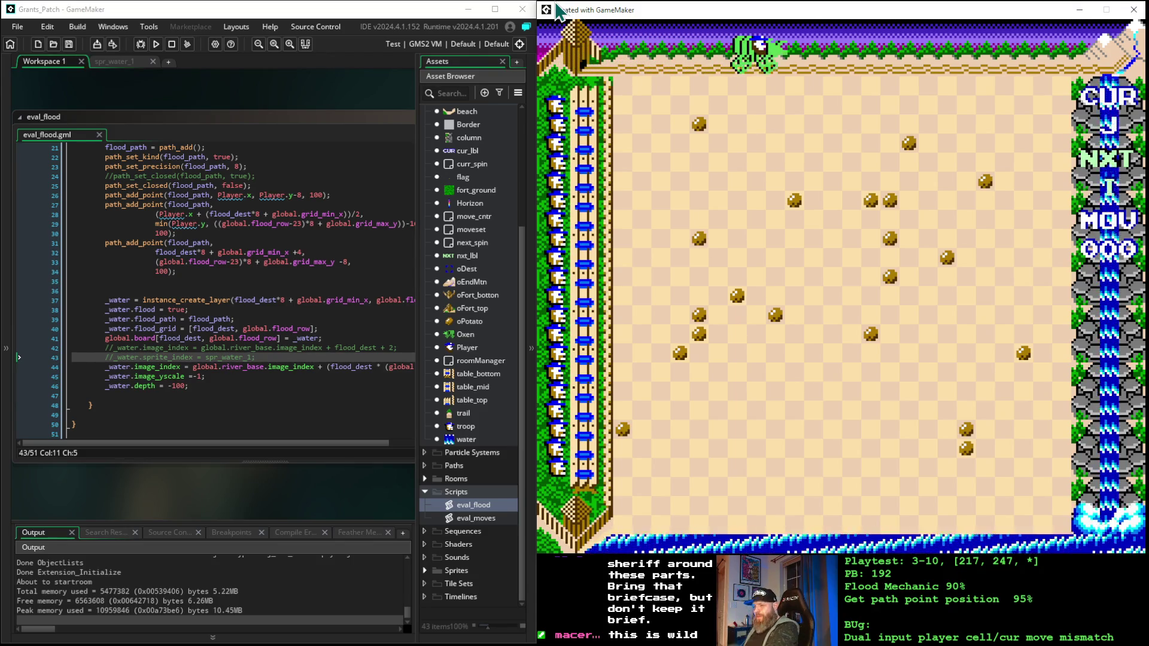
key("Right")
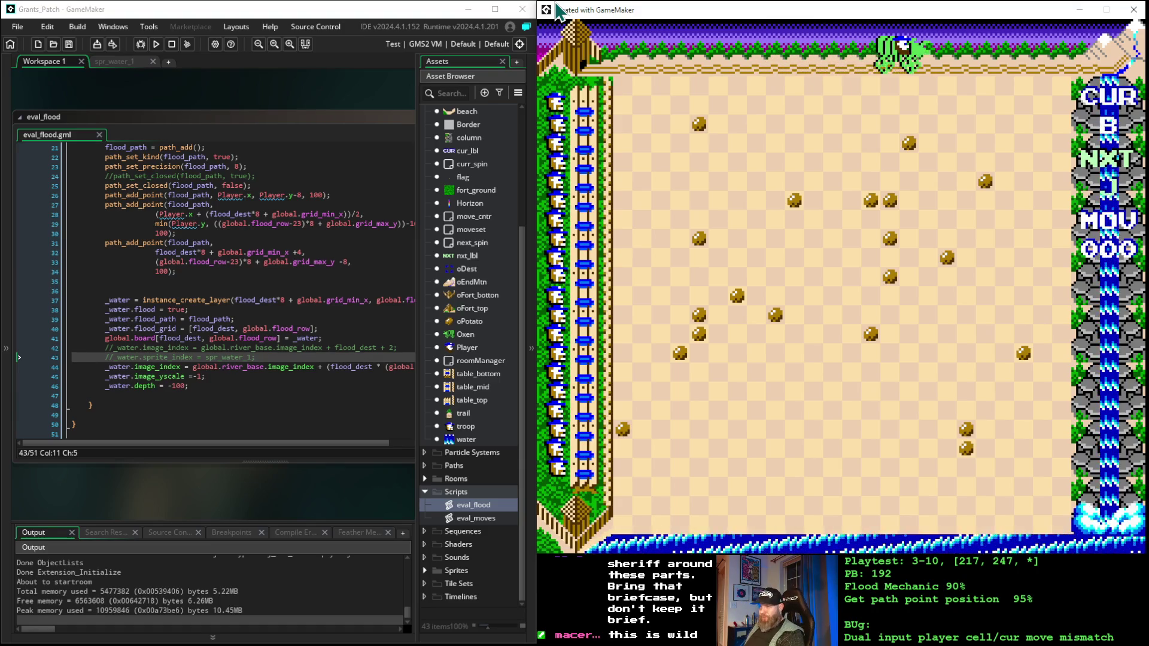
key("Right")
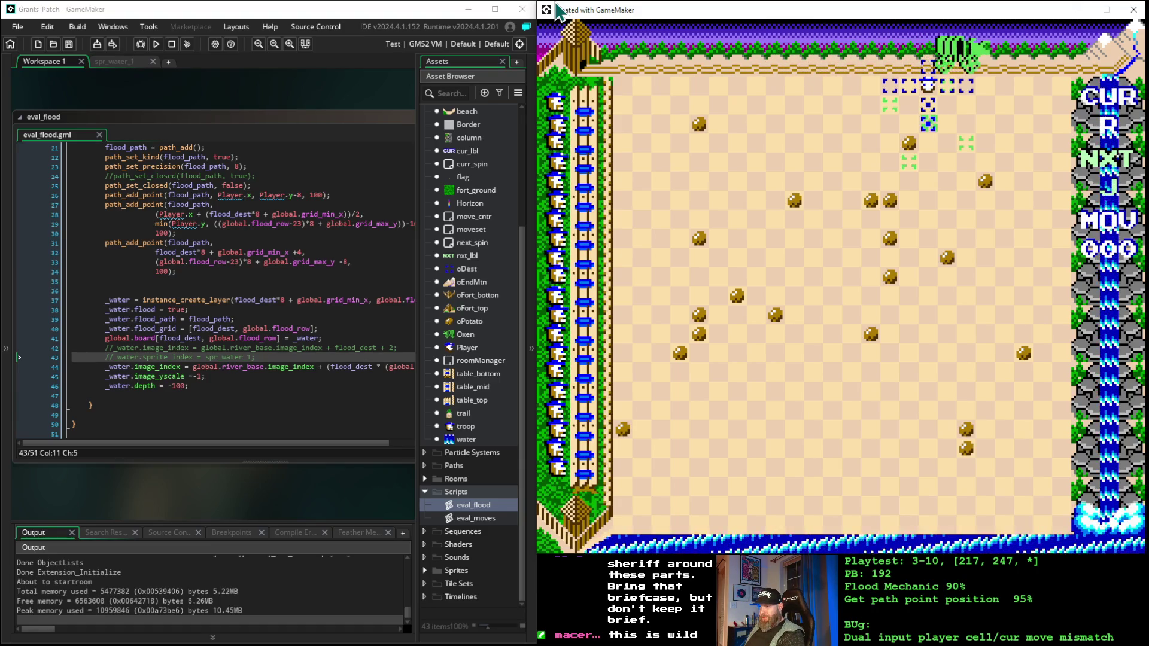
- Make ten moves down onto marked cells, taking MOV from 000 to 010 along the bottom edge
key("Down")
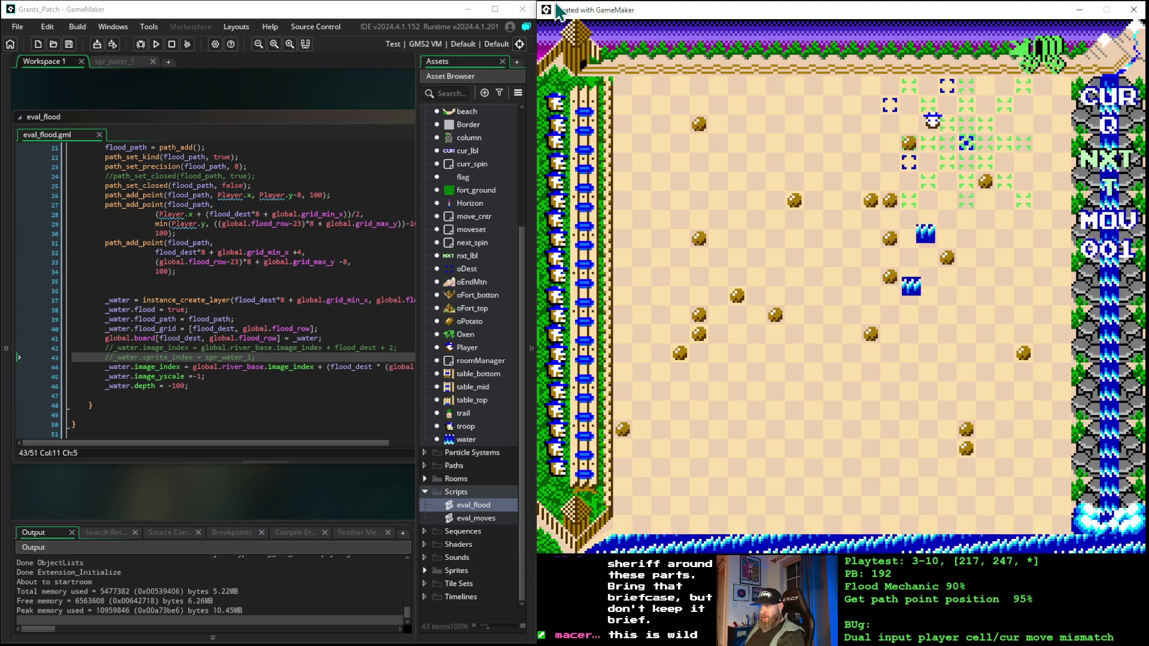
key("Right")
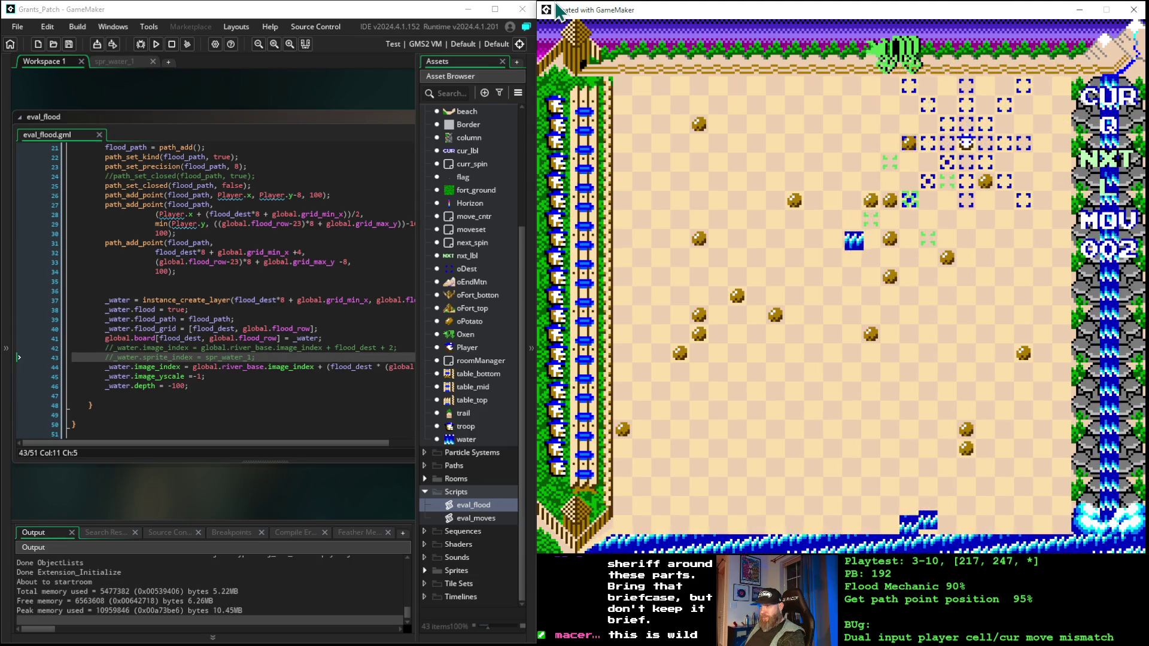
key("Down")
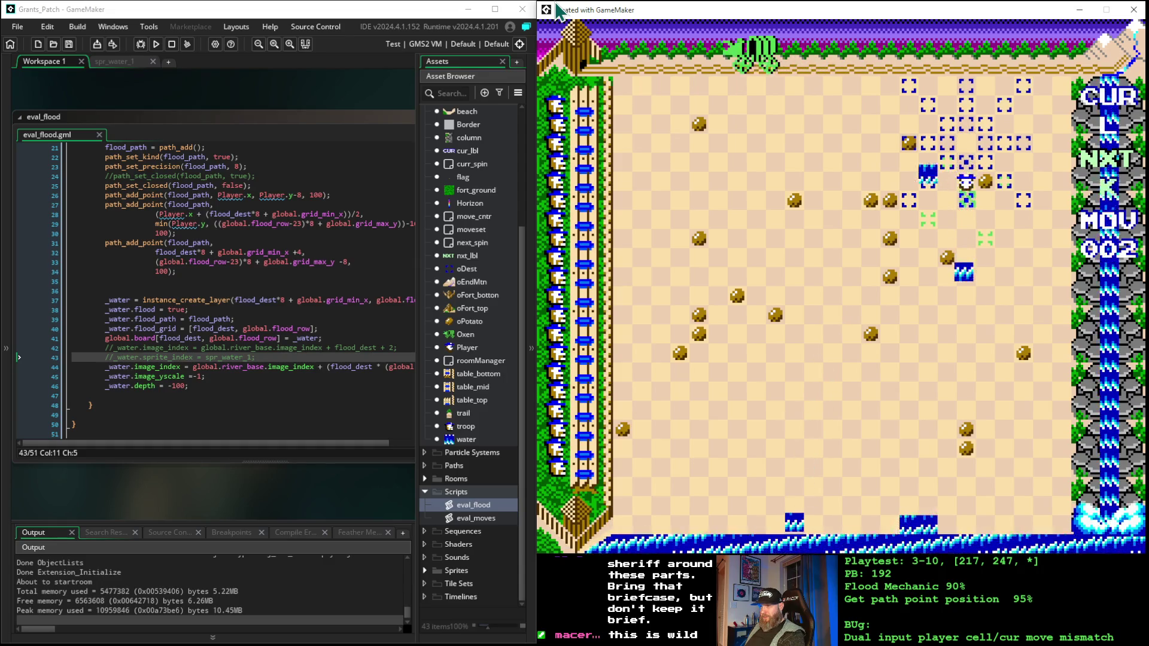
key("Right")
key("Down")
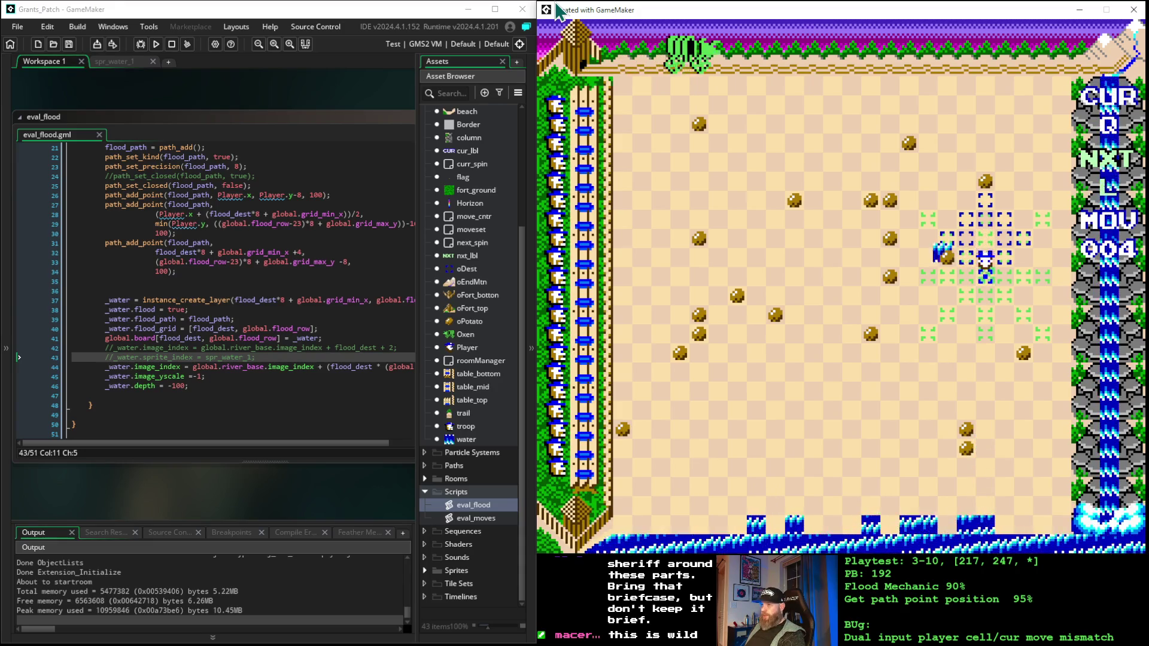
key("Down")
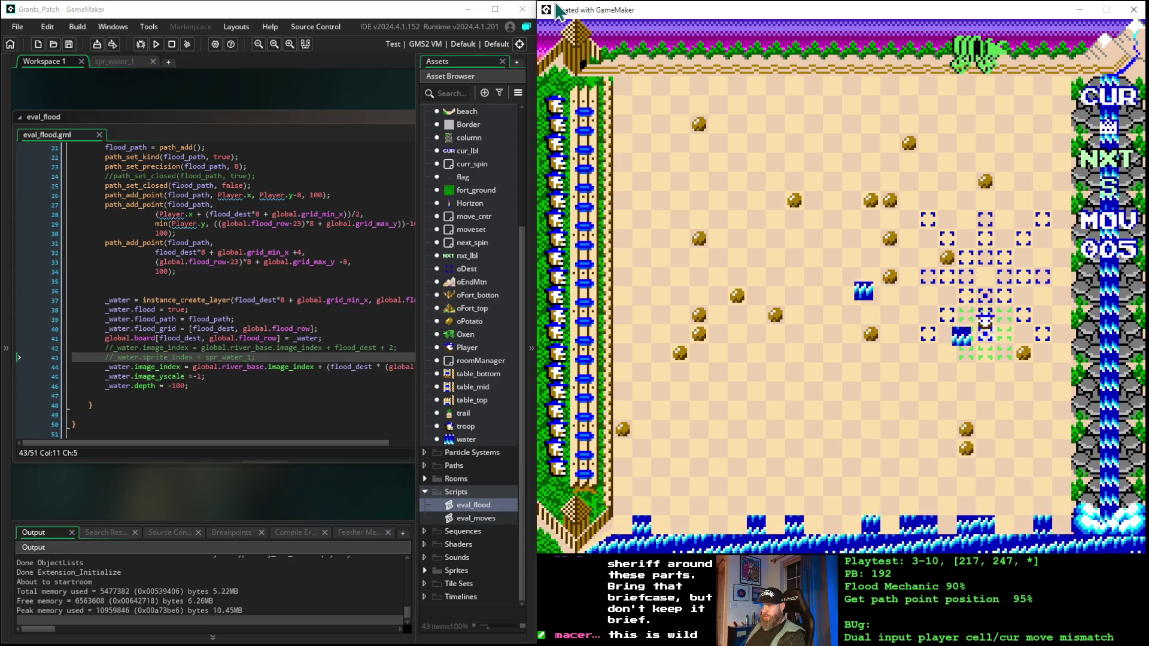
key("Down")
key("Left")
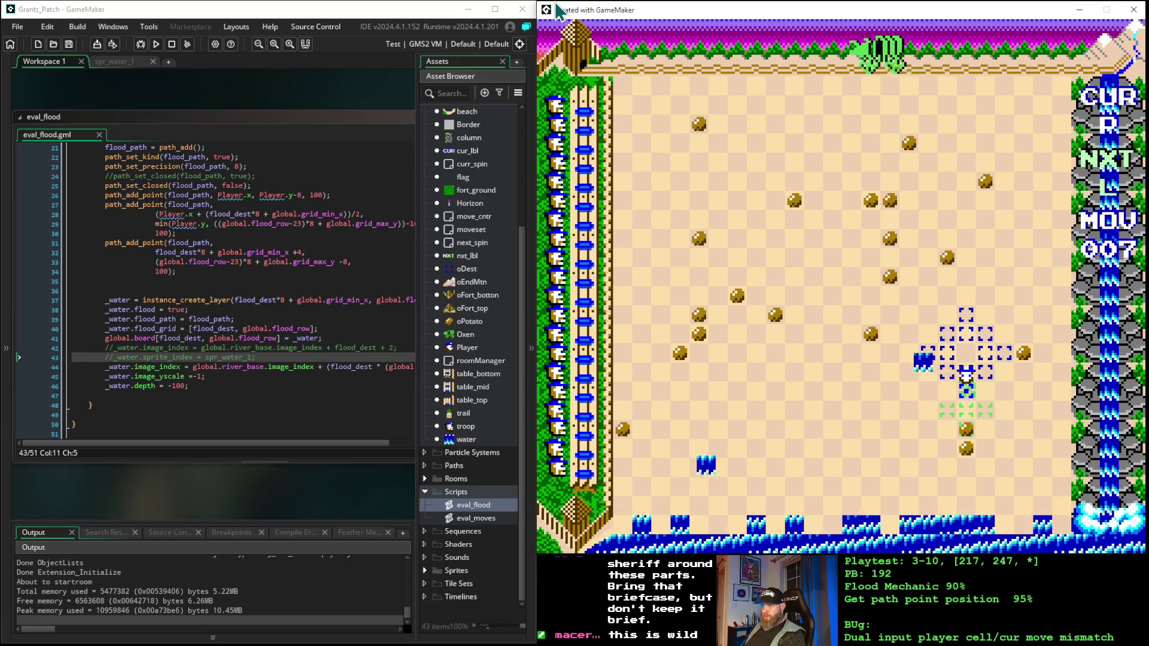
key("Down")
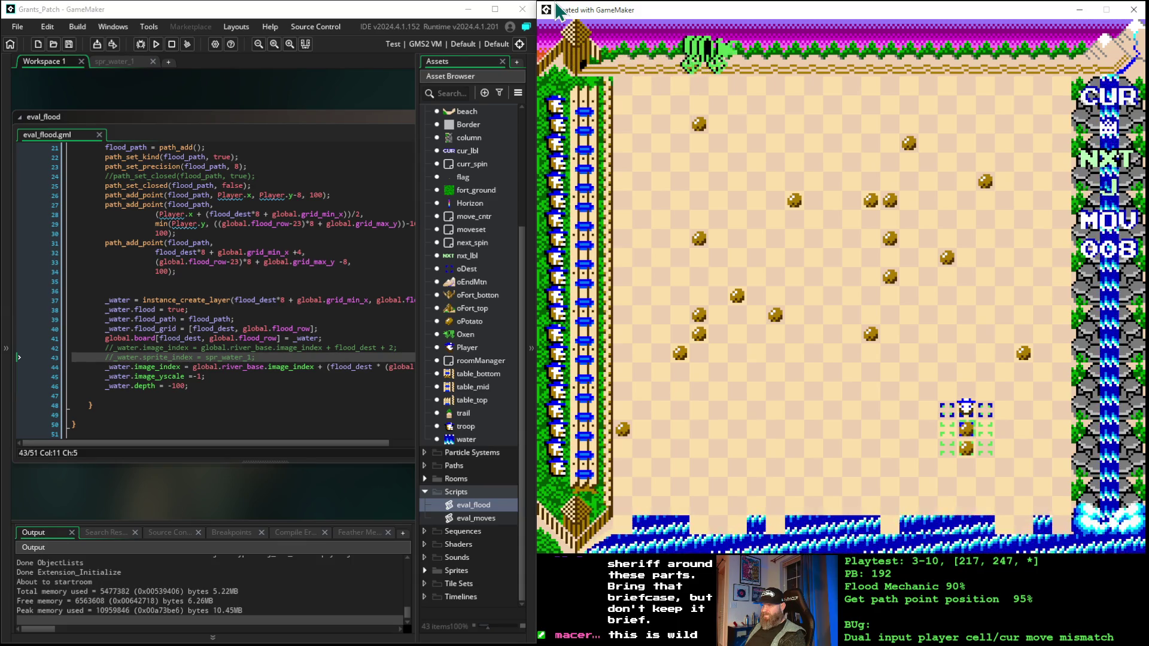
key("Down")
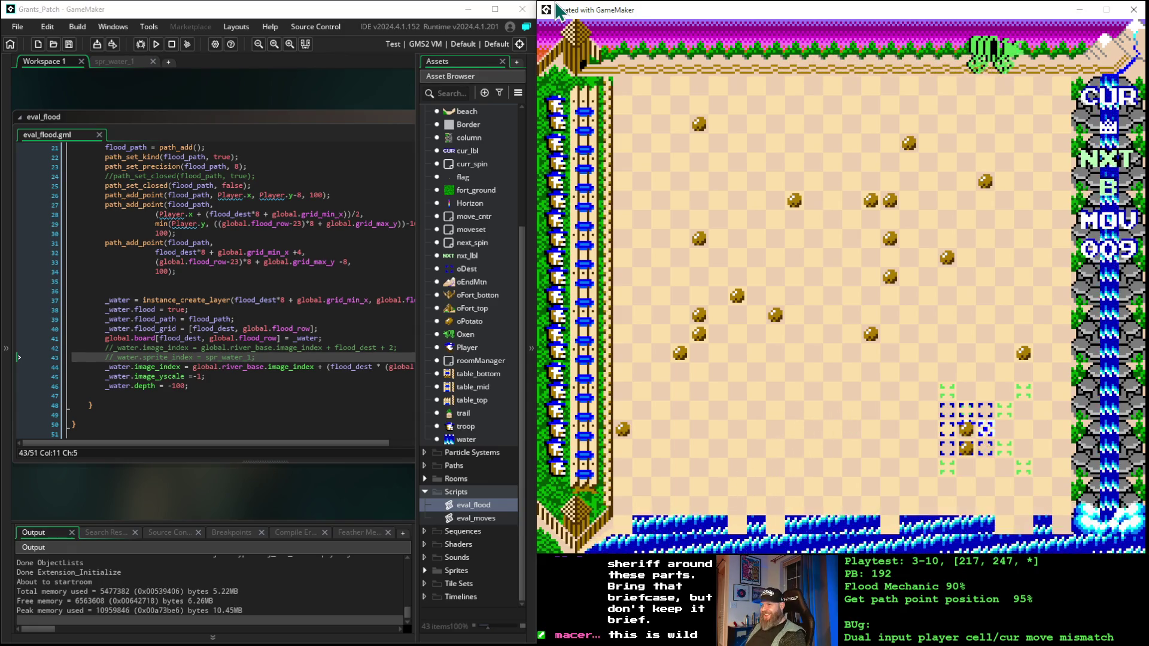
key("Up")
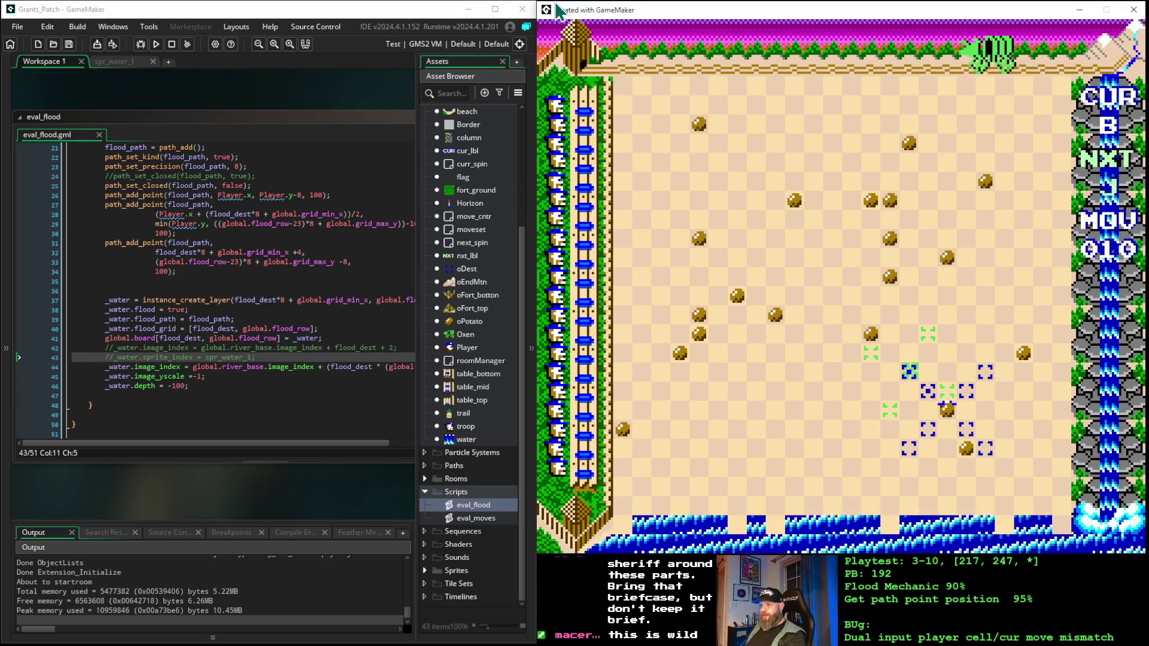
- Place a run of pieces from move 011, nudging the marker up two cells once
key("space")
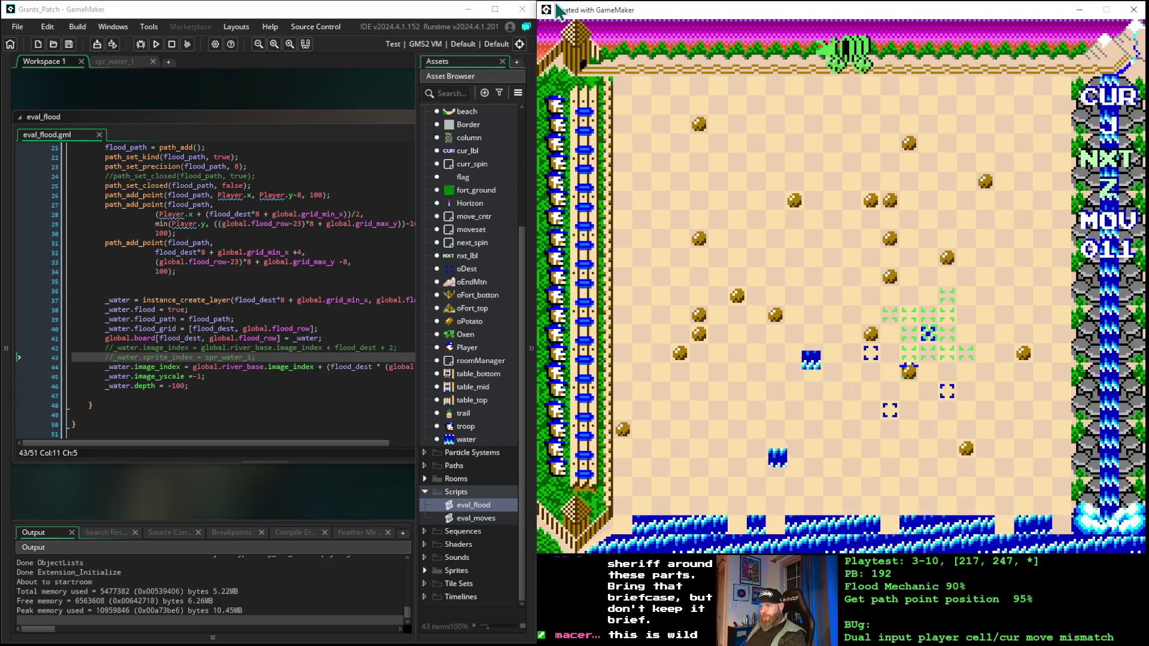
key("space")
key("Up")
key("Up")
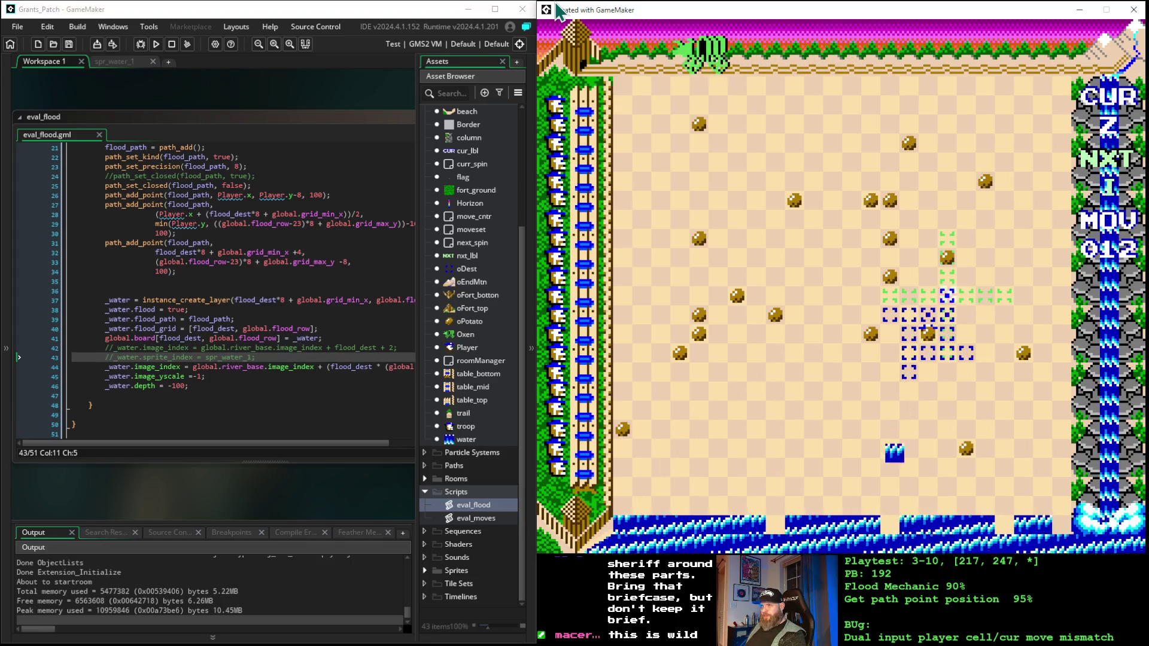
key("space")
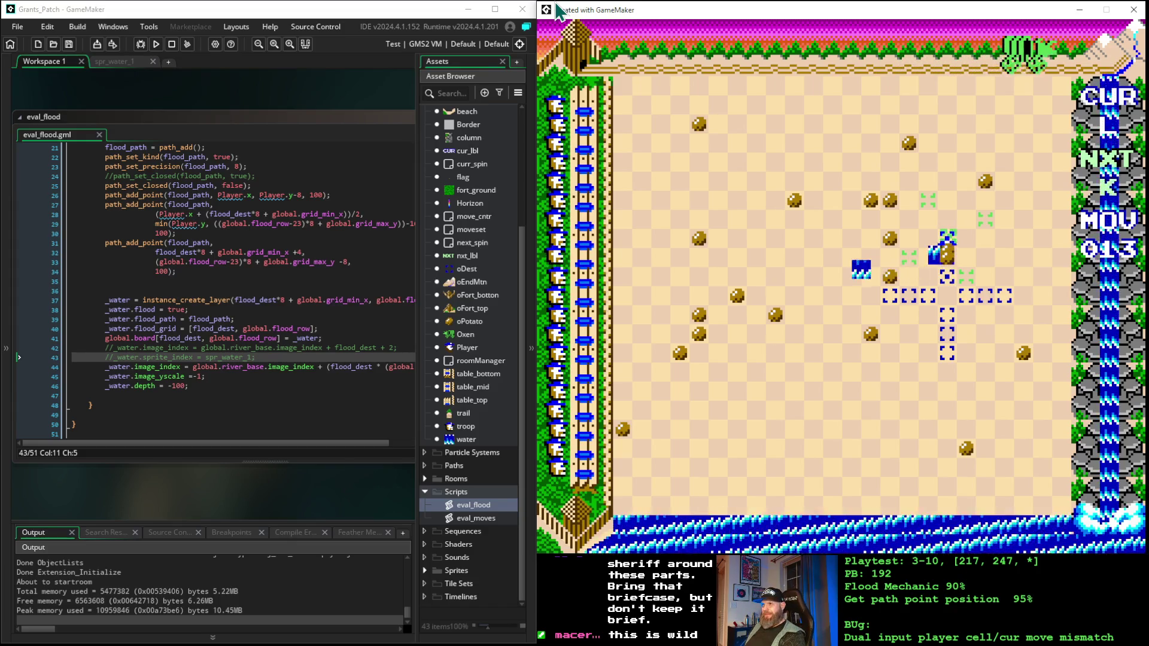
key("space")
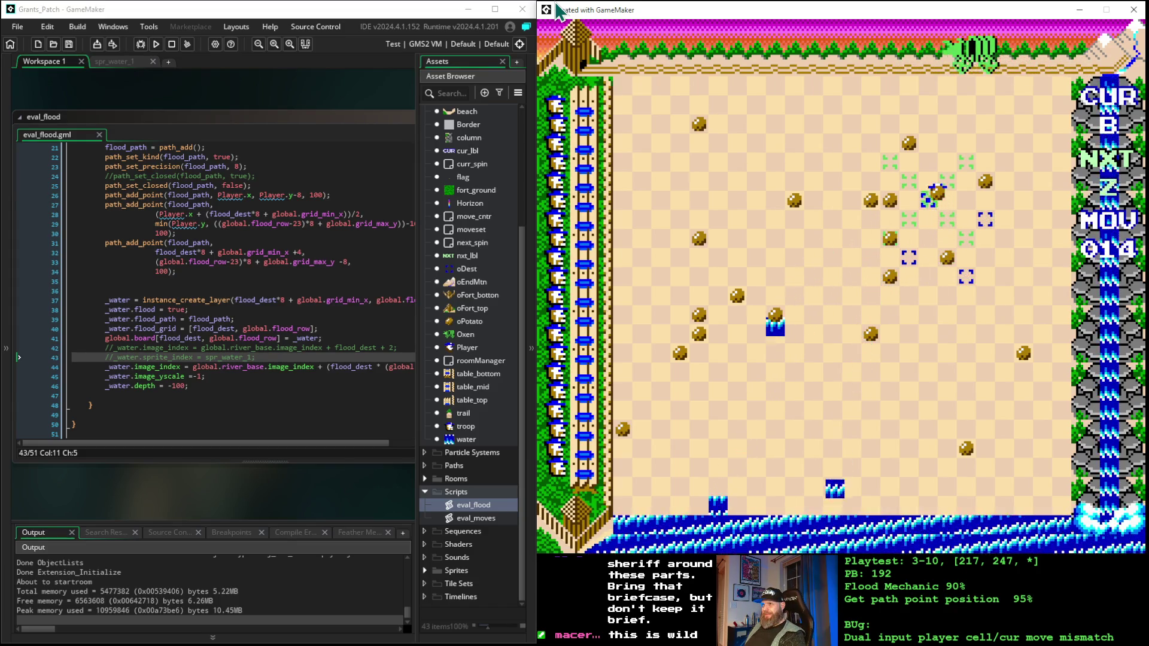
key("space")
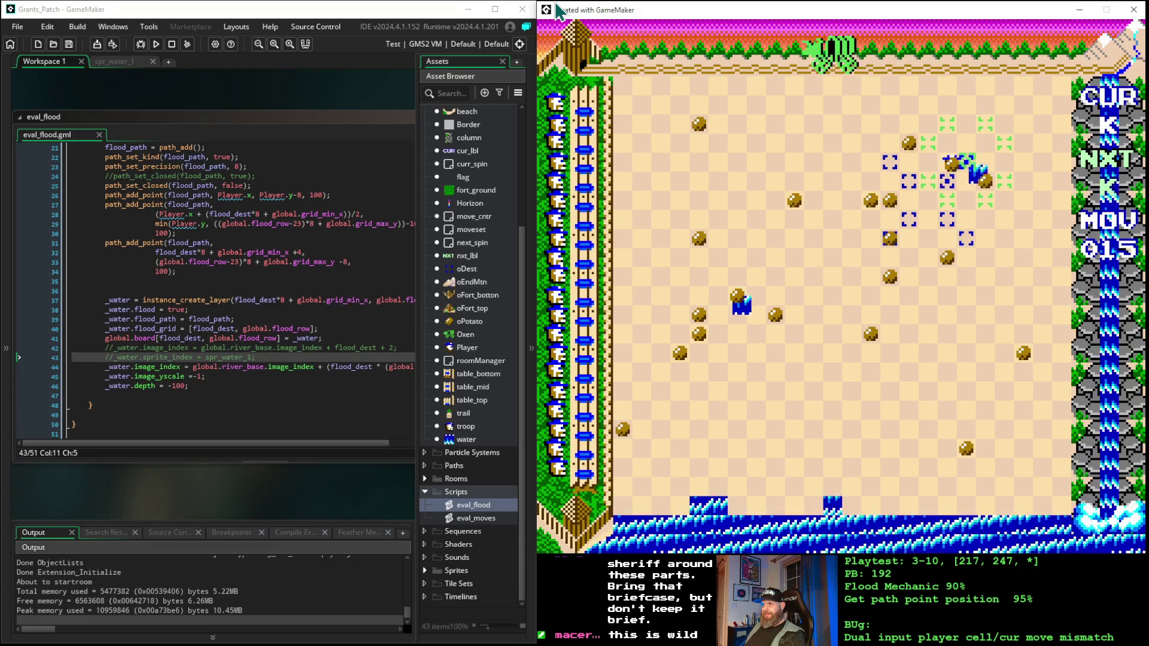
key("space")
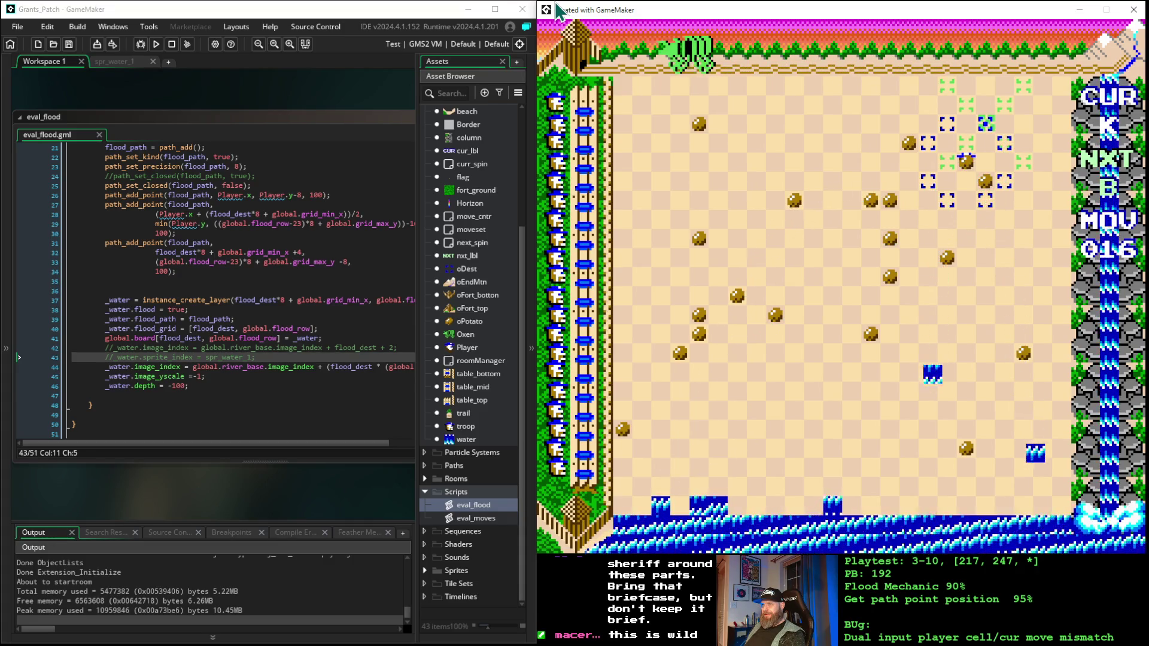
key("space")
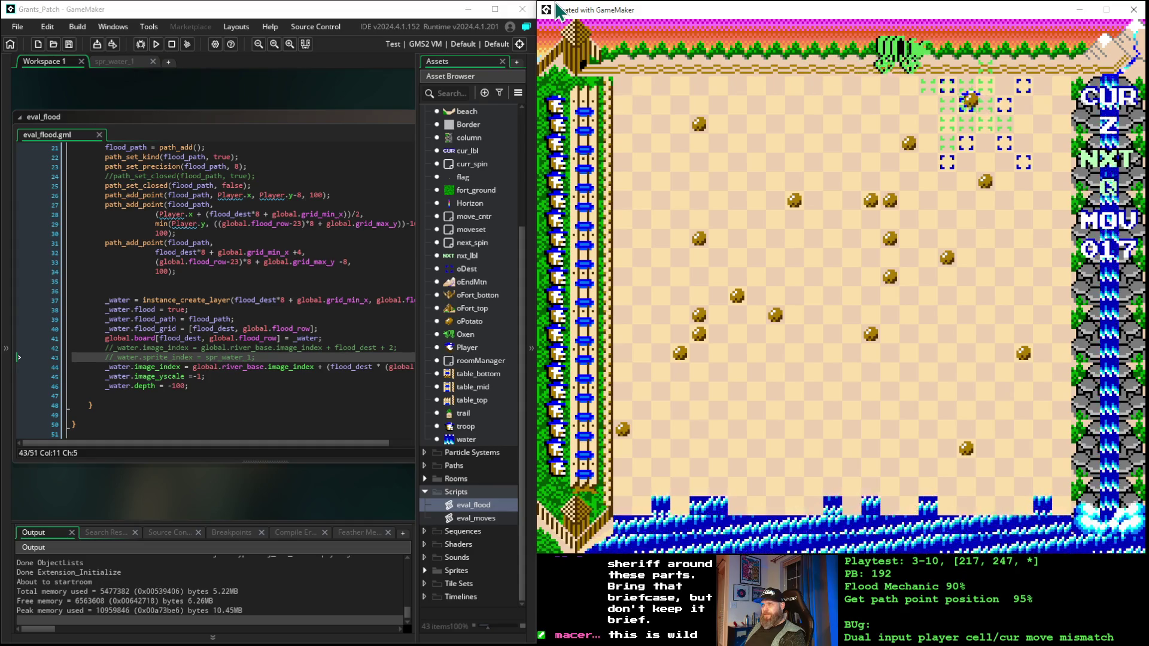
key("space")
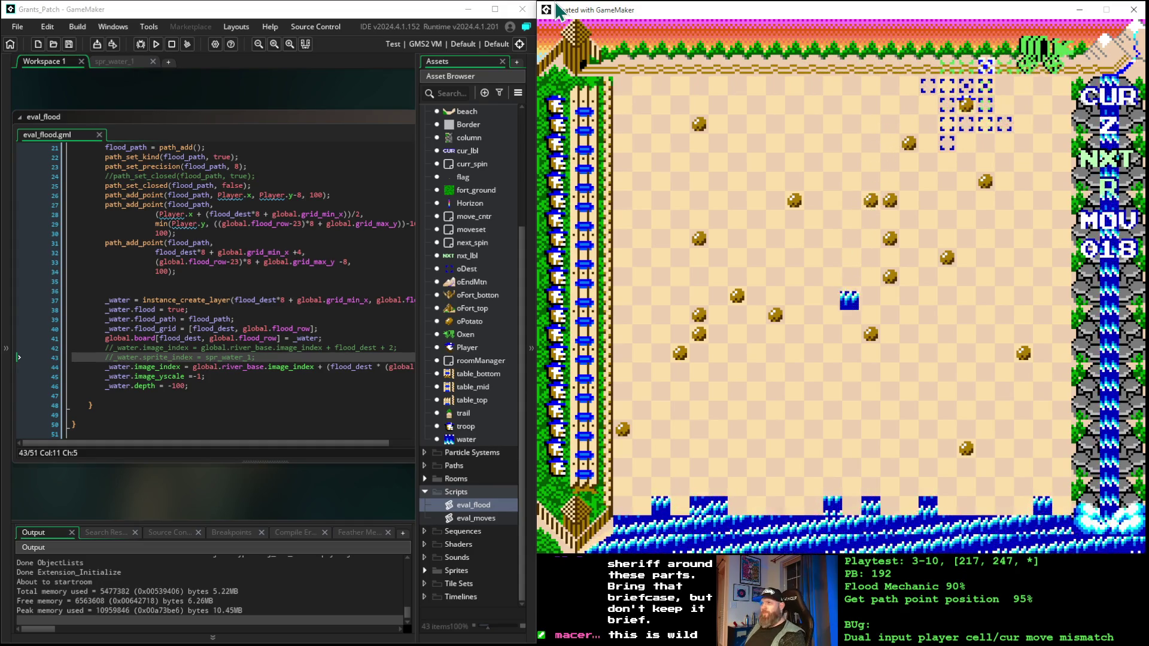
key("space")
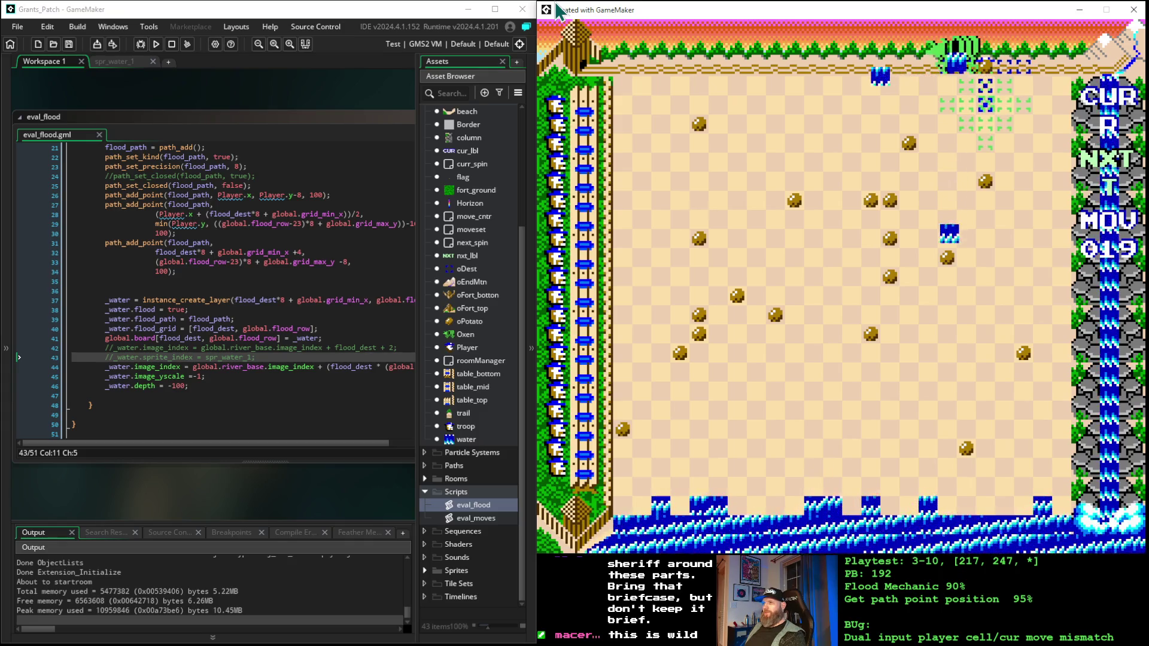
key("space")
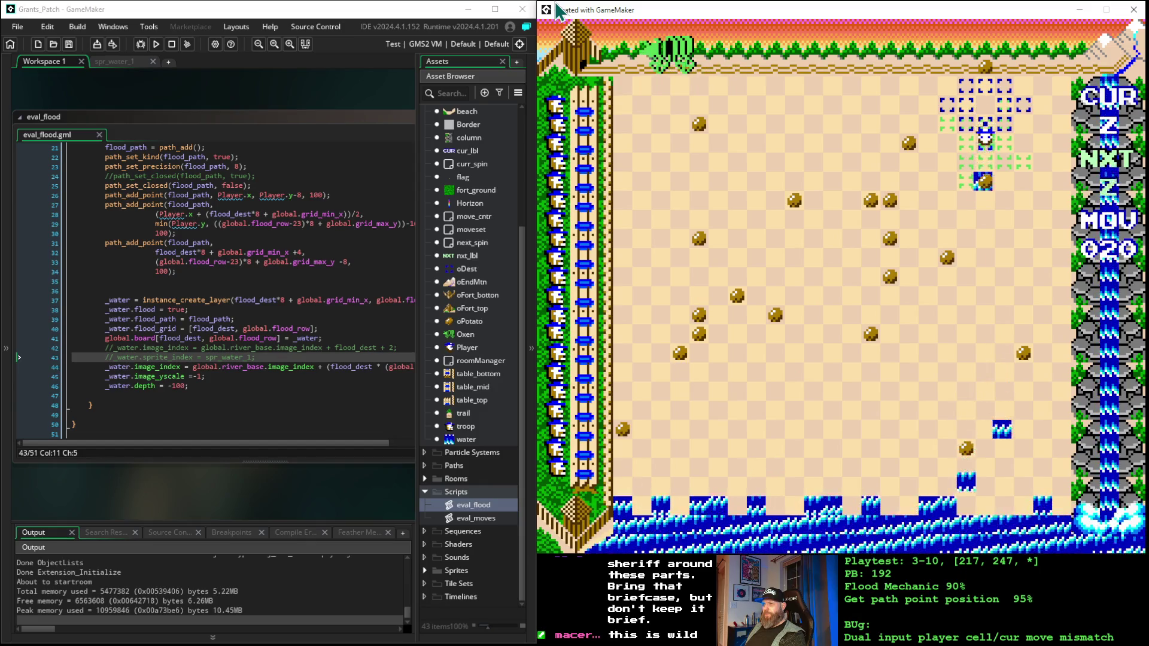
key("space")
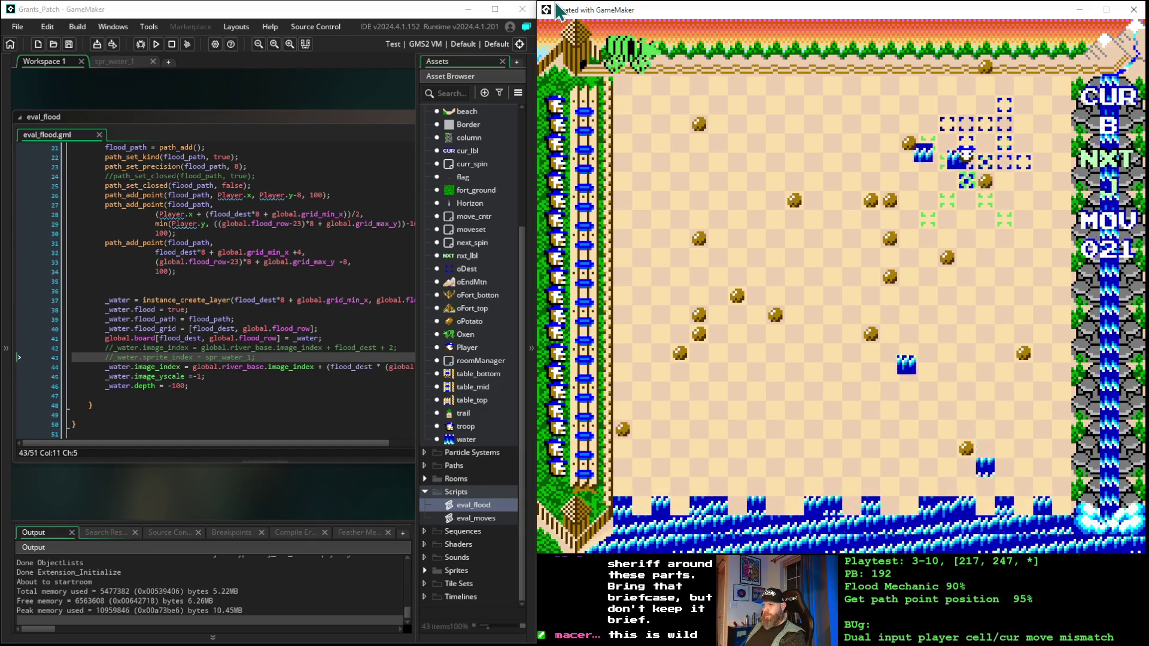
- Keep placing pieces, shifting the marker down-right and then up four cells
key("space")
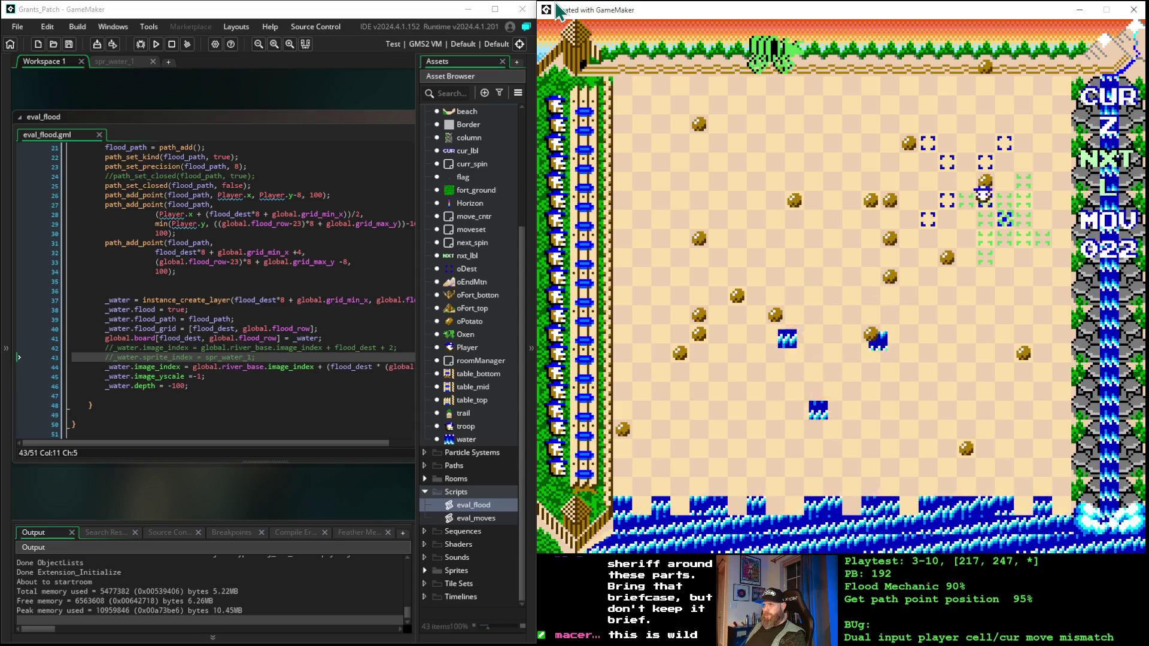
key("space")
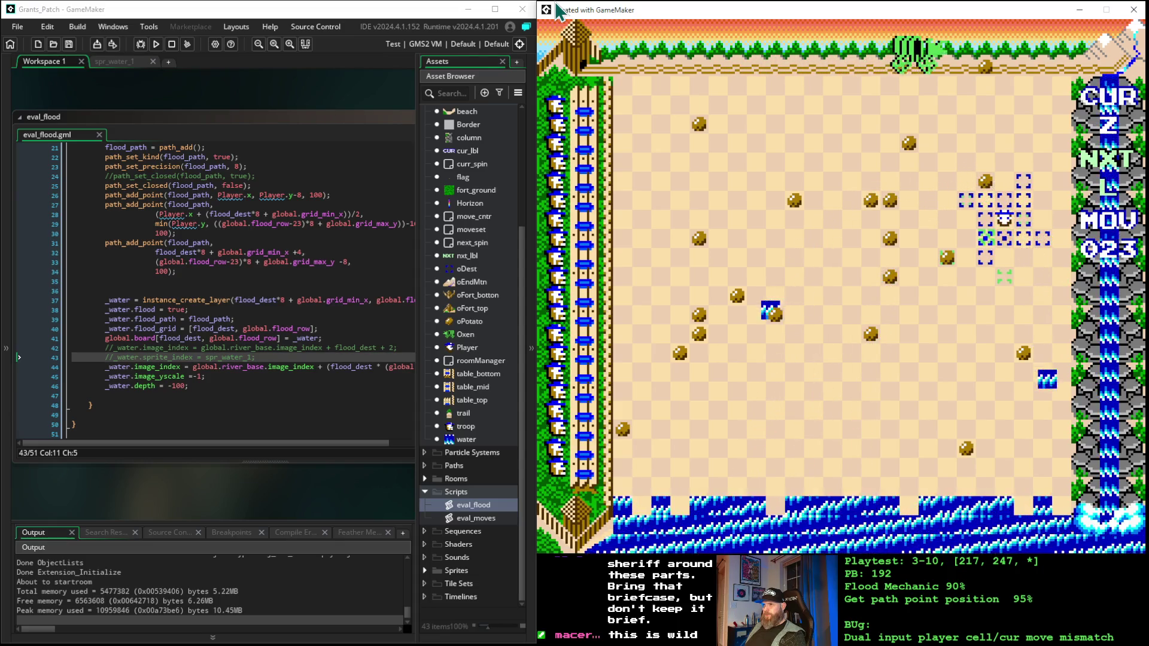
key("space")
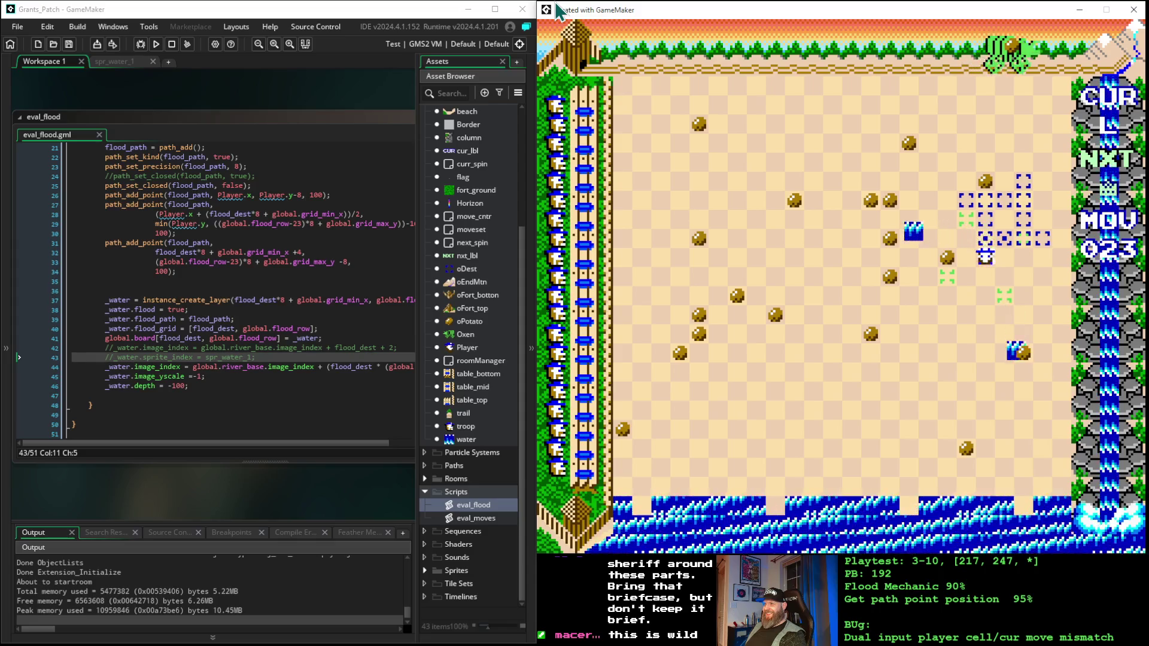
key("space")
key("space")
key("space")
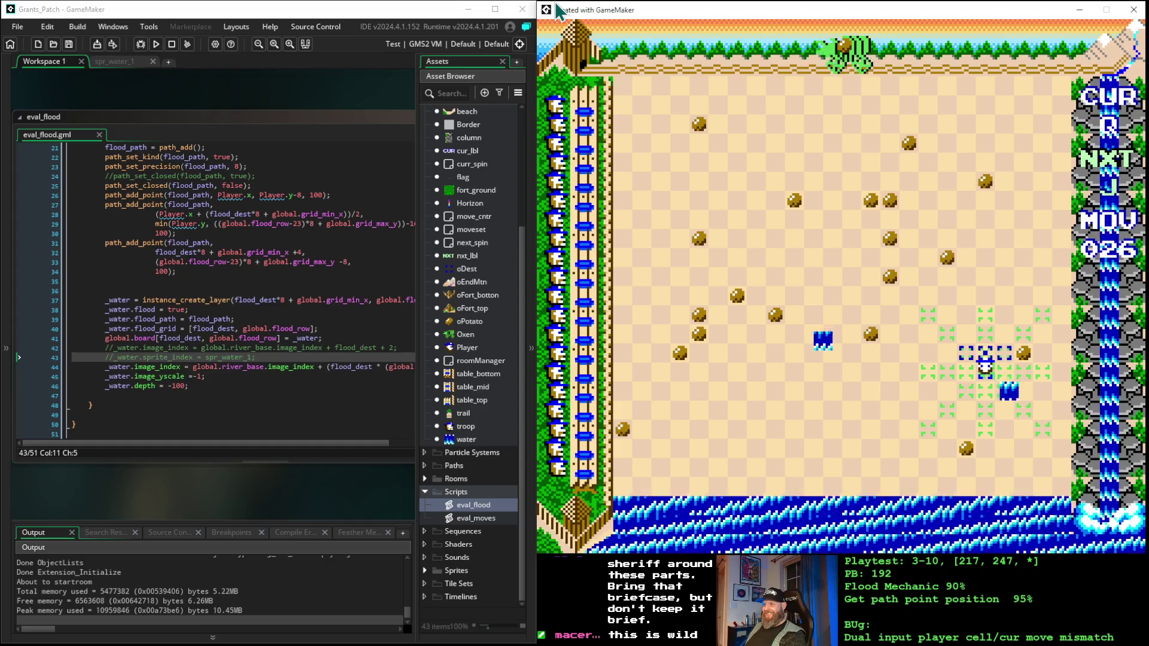
key("space")
key("Right")
key("Right")
key("Right")
key("Down")
key("Down")
key("Down")
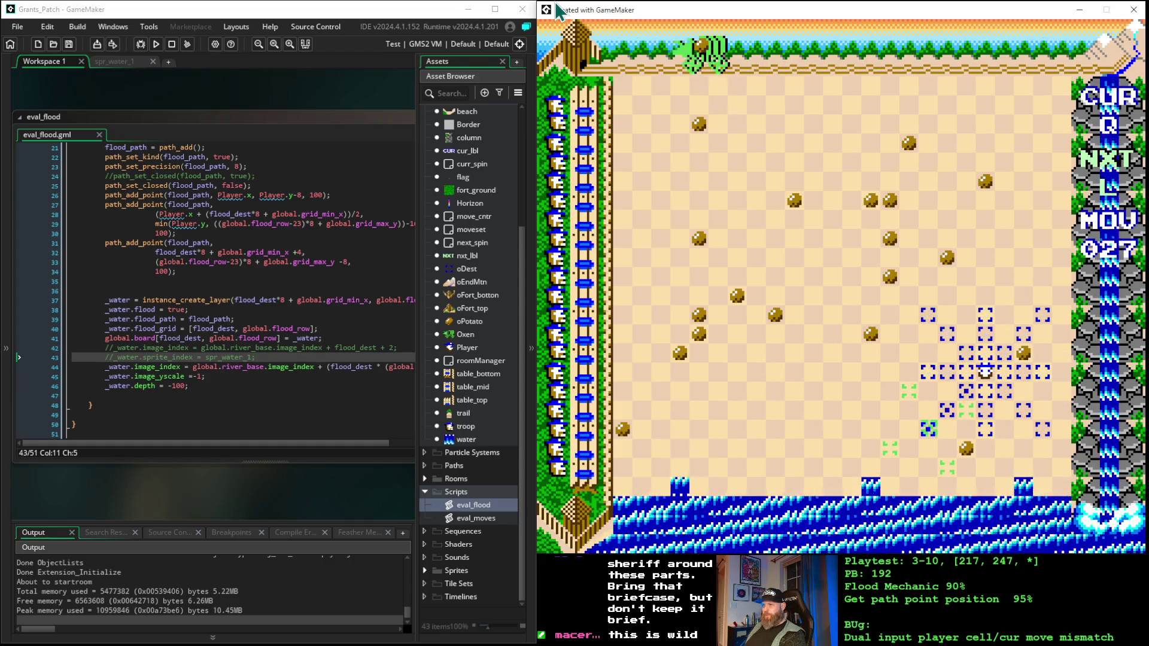
key("Up")
key("Up")
key("Up")
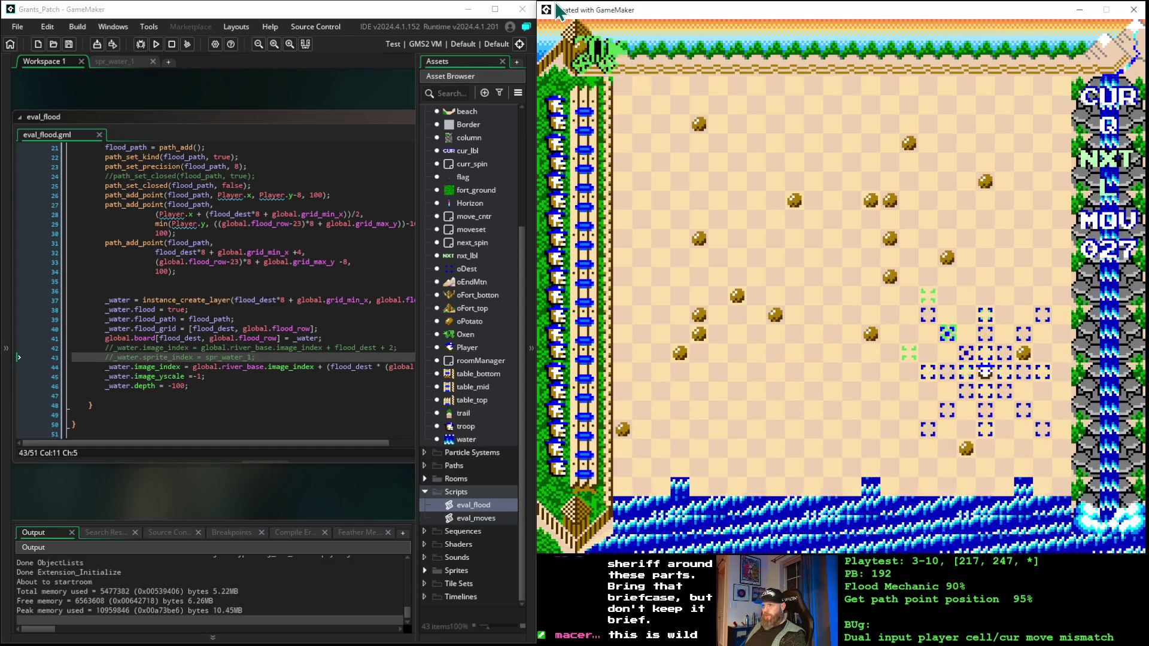
key("space")
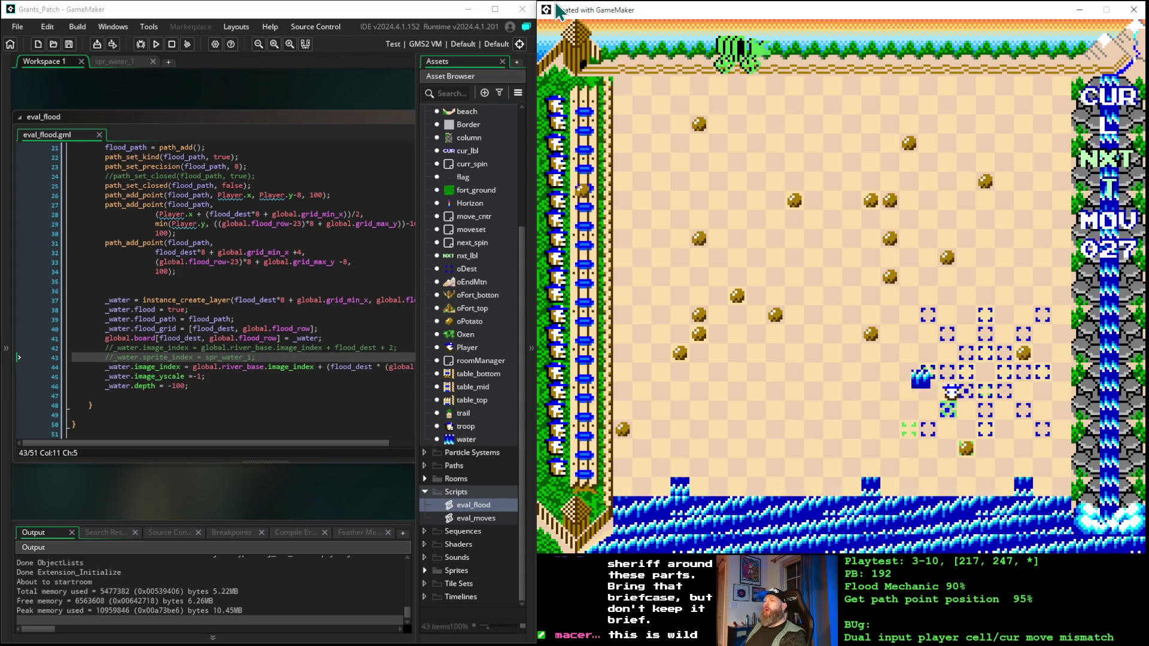
key("space")
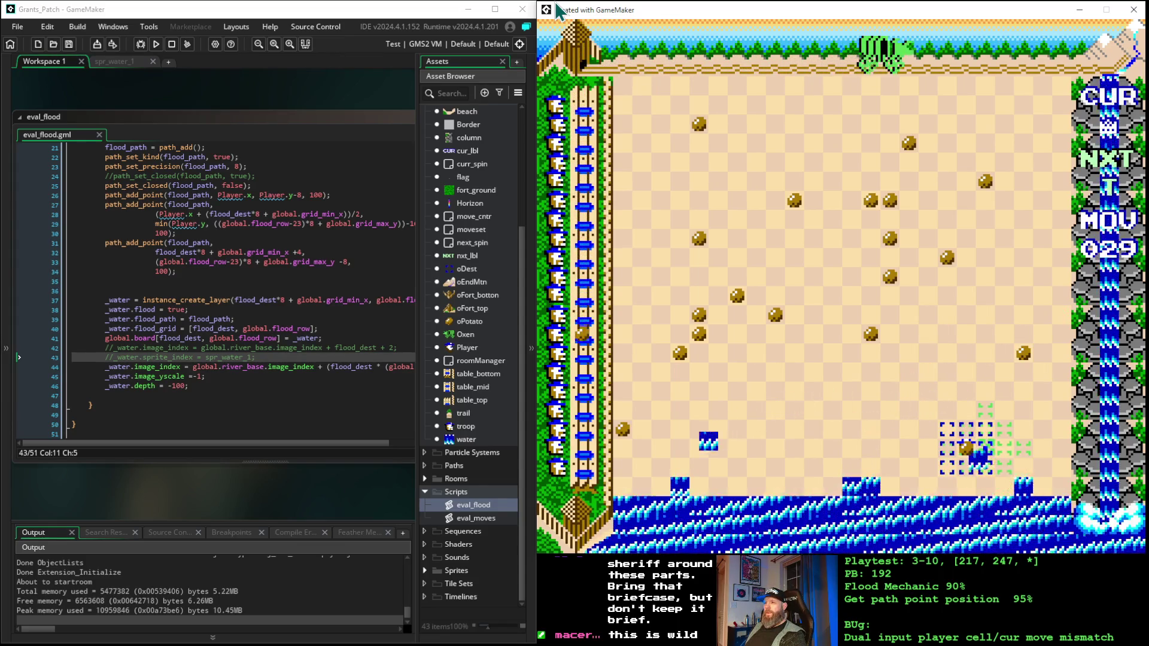
- Shift the marker one cell left and keep placing pieces until MOV reads 037
key("Left")
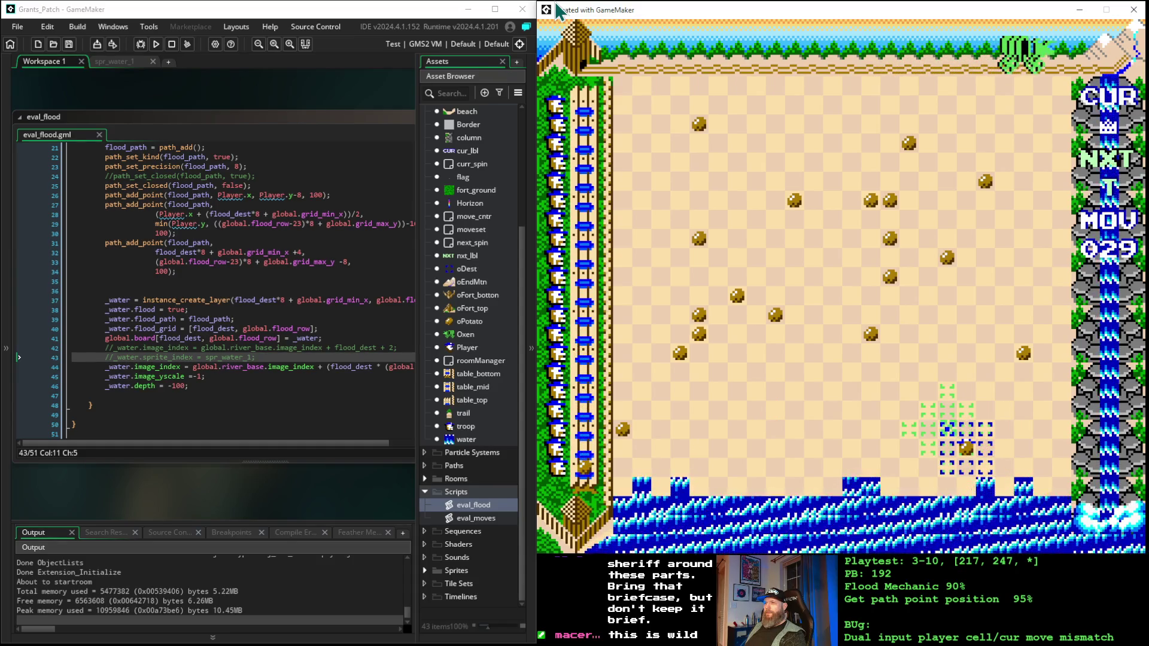
key("space")
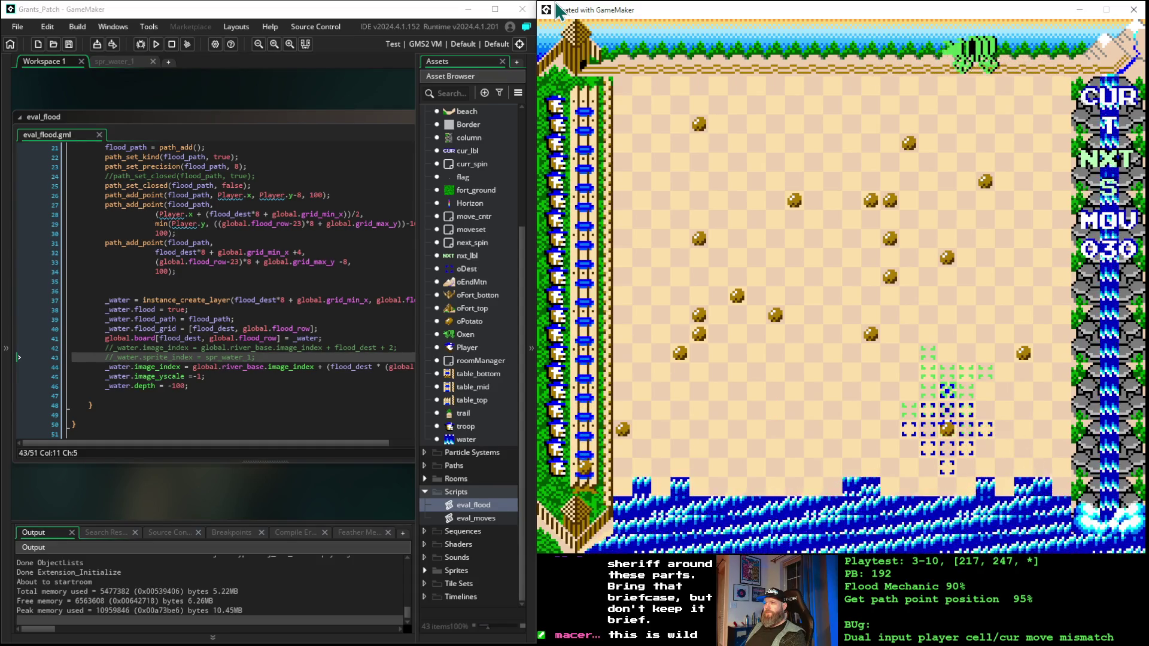
key("space")
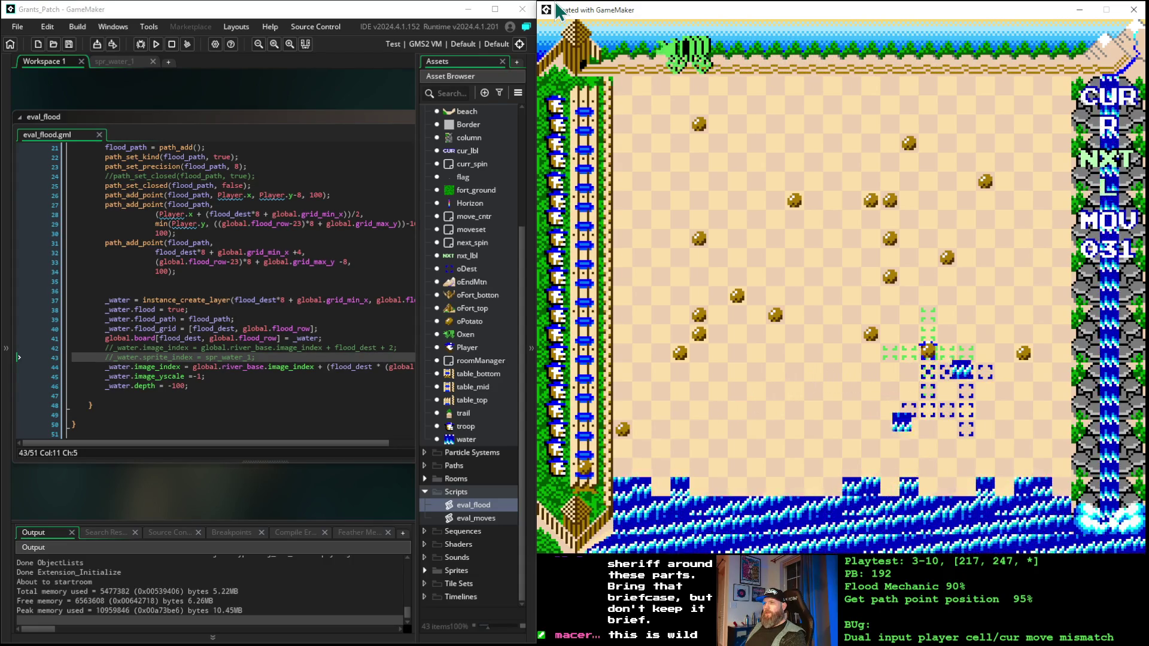
key("space")
key("space")
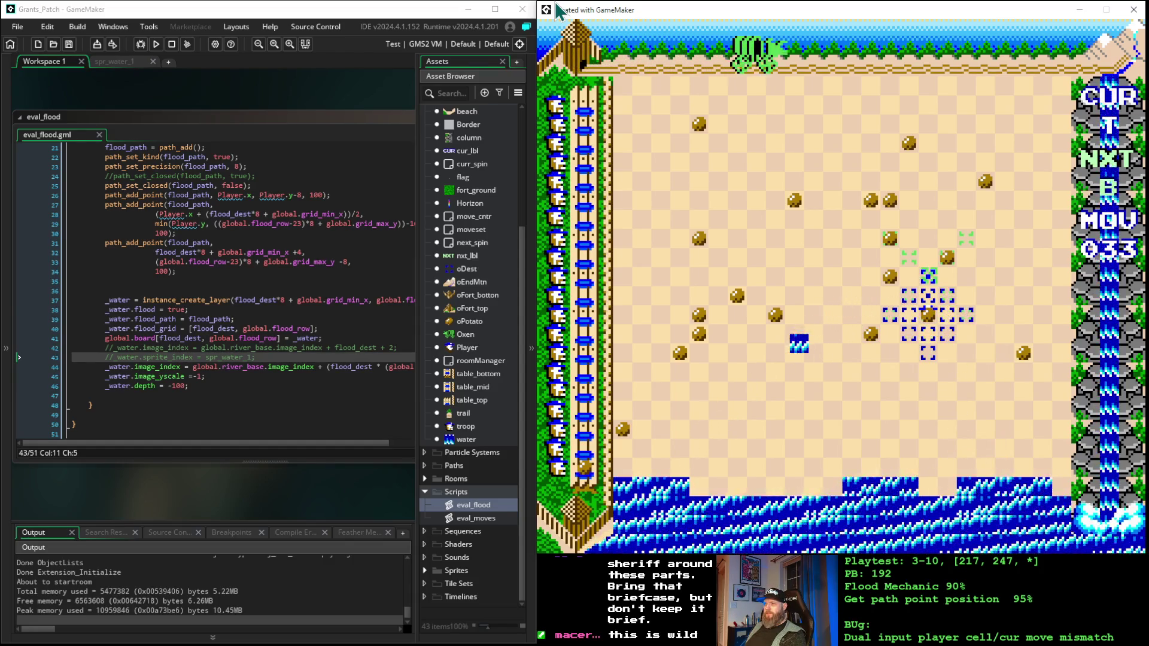
key("space")
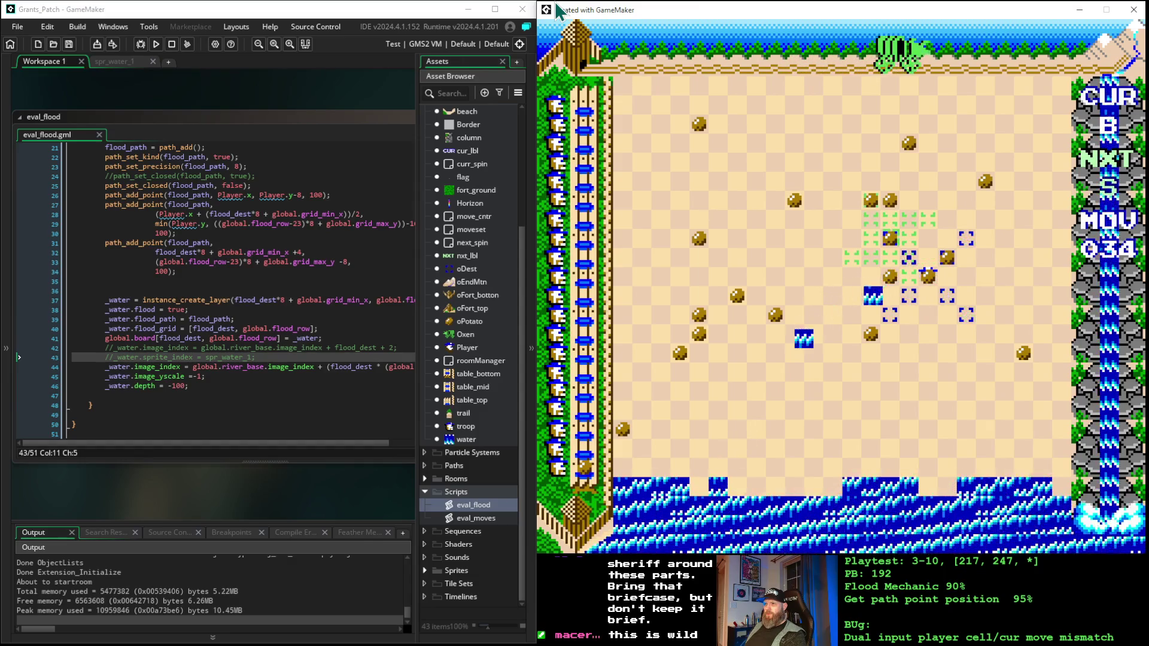
key("space")
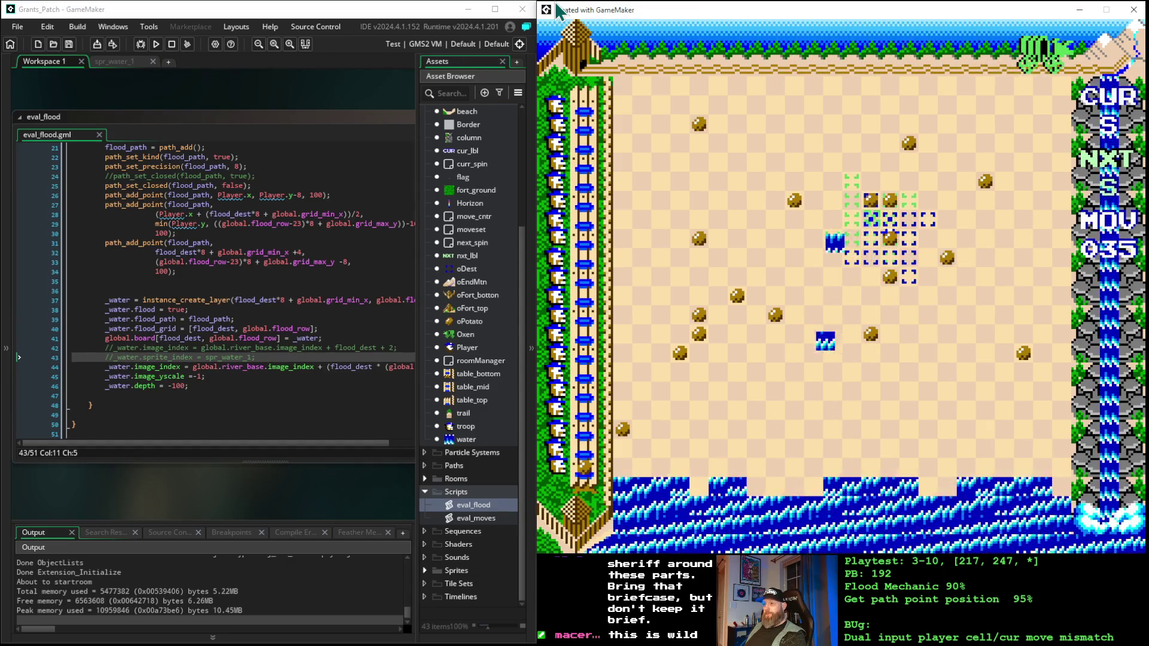
key("space")
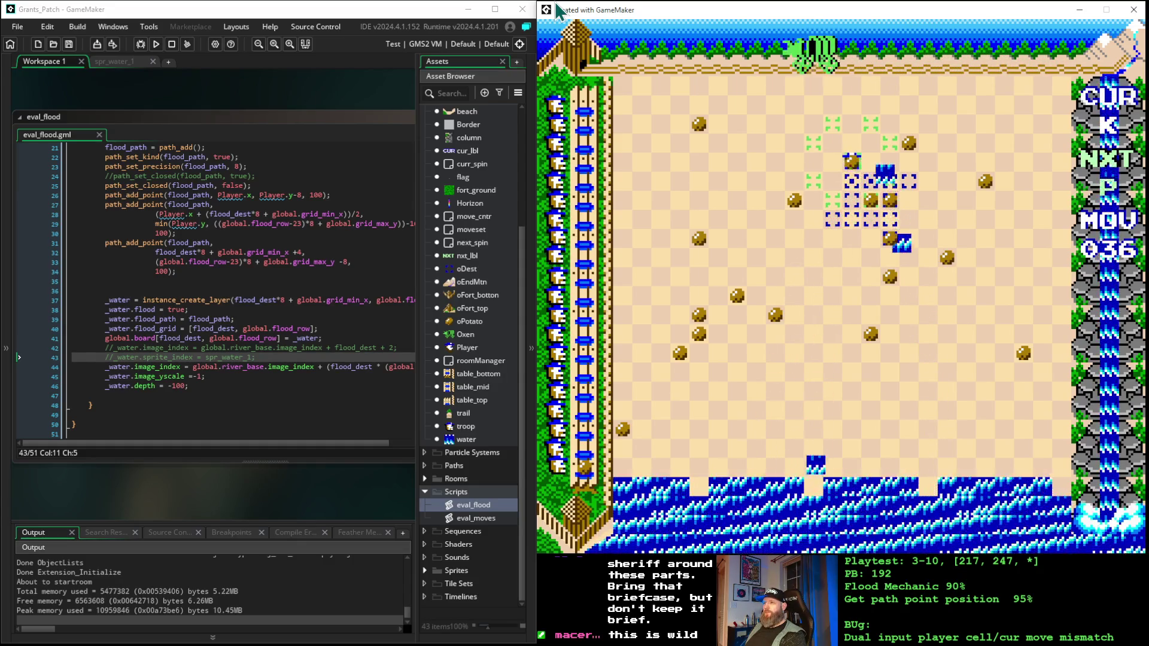
key("space")
key("Left")
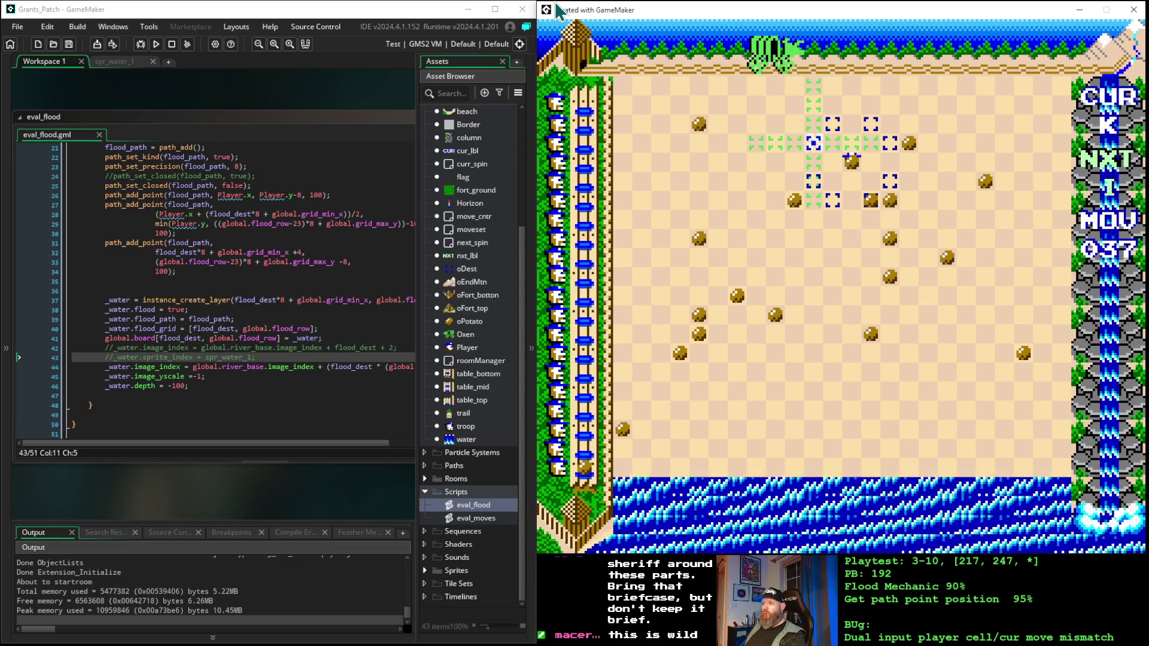
- Play moves 039 through 045, aiming the marker up four cells and spawning new water blocks
key("space")
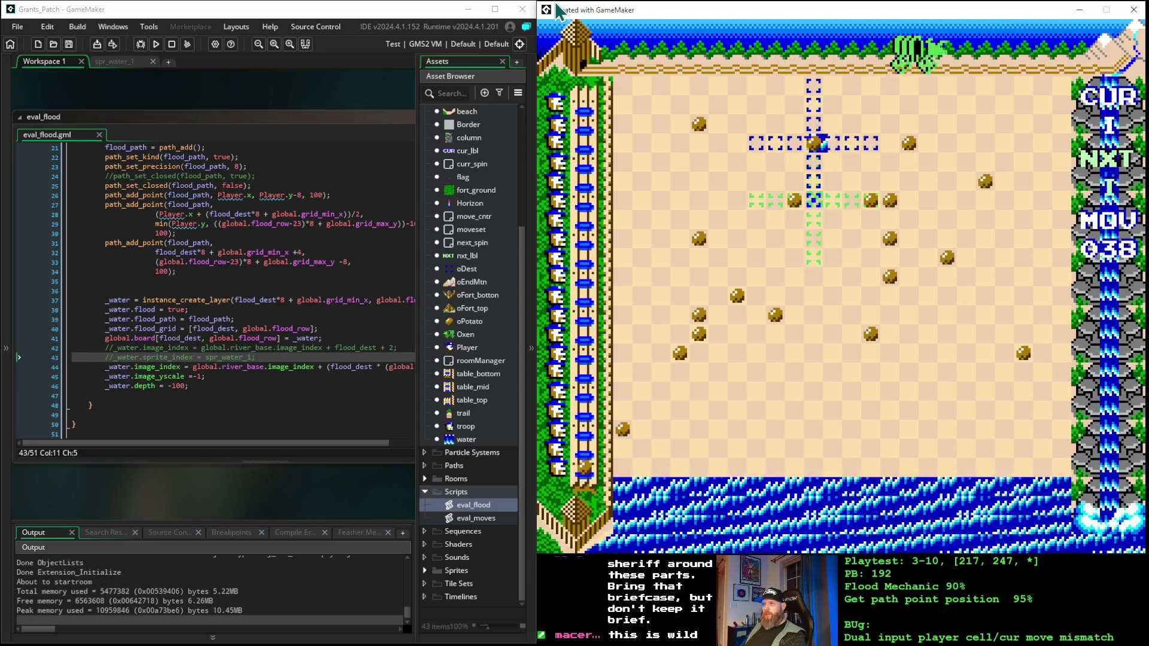
key("Up")
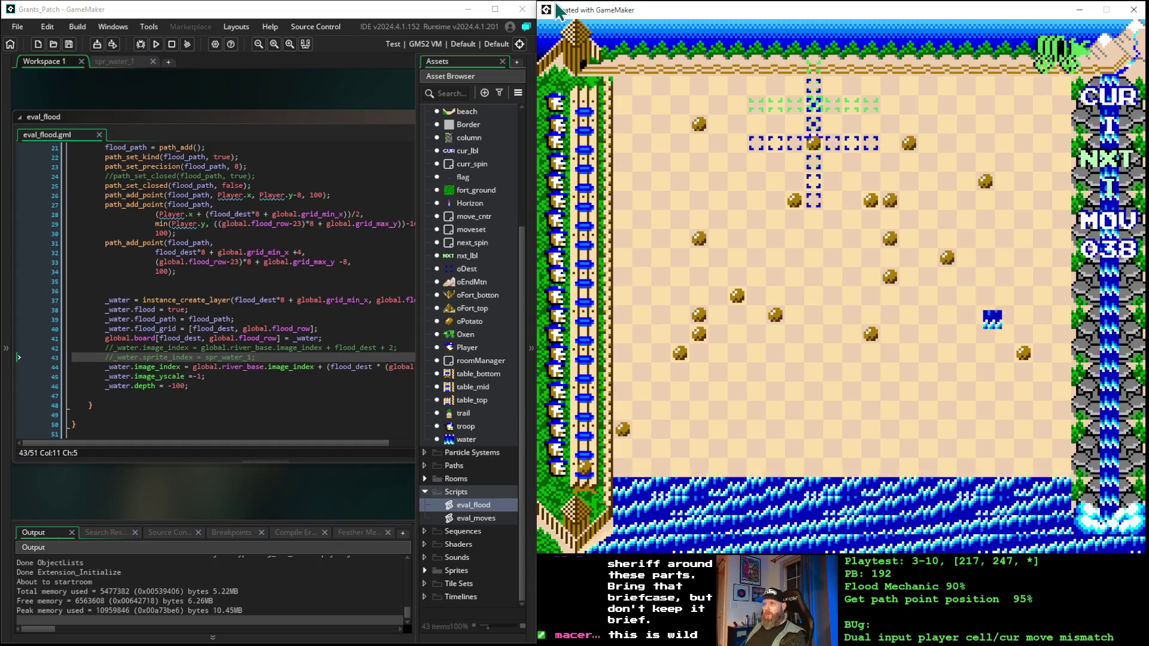
key("space")
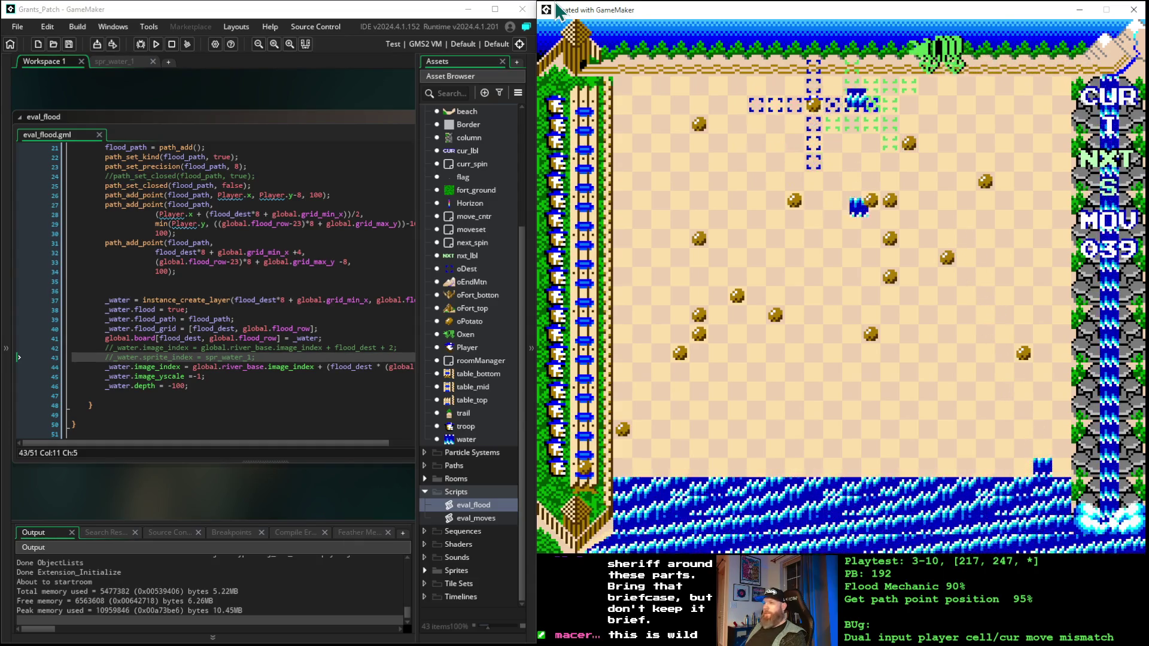
key("Up")
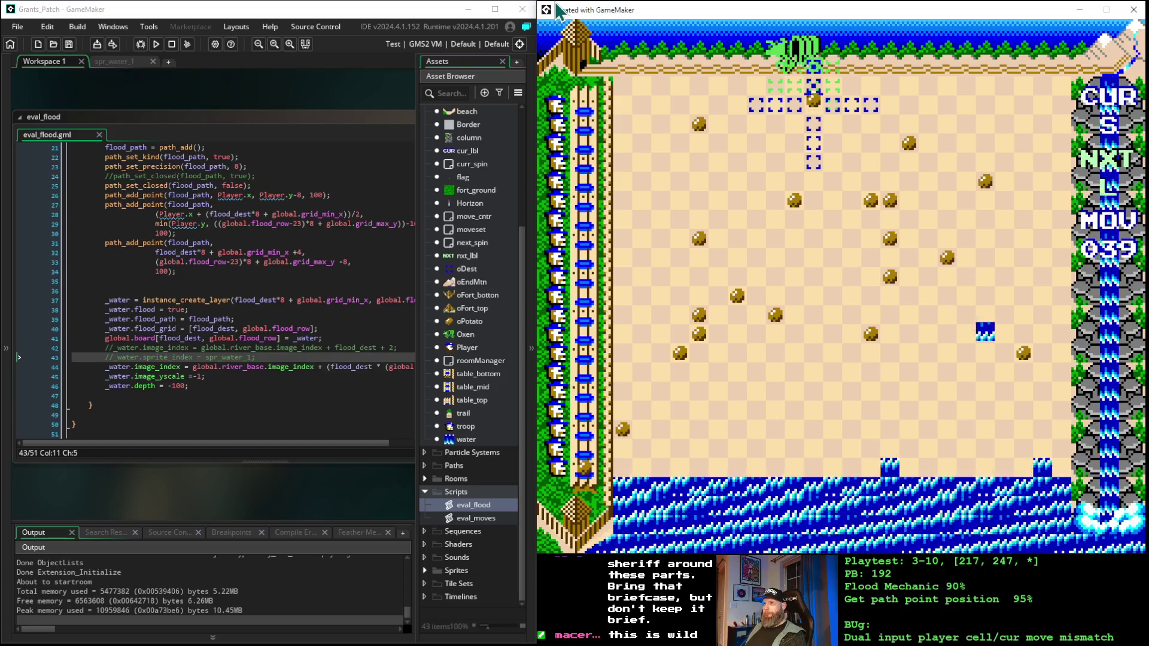
key("space")
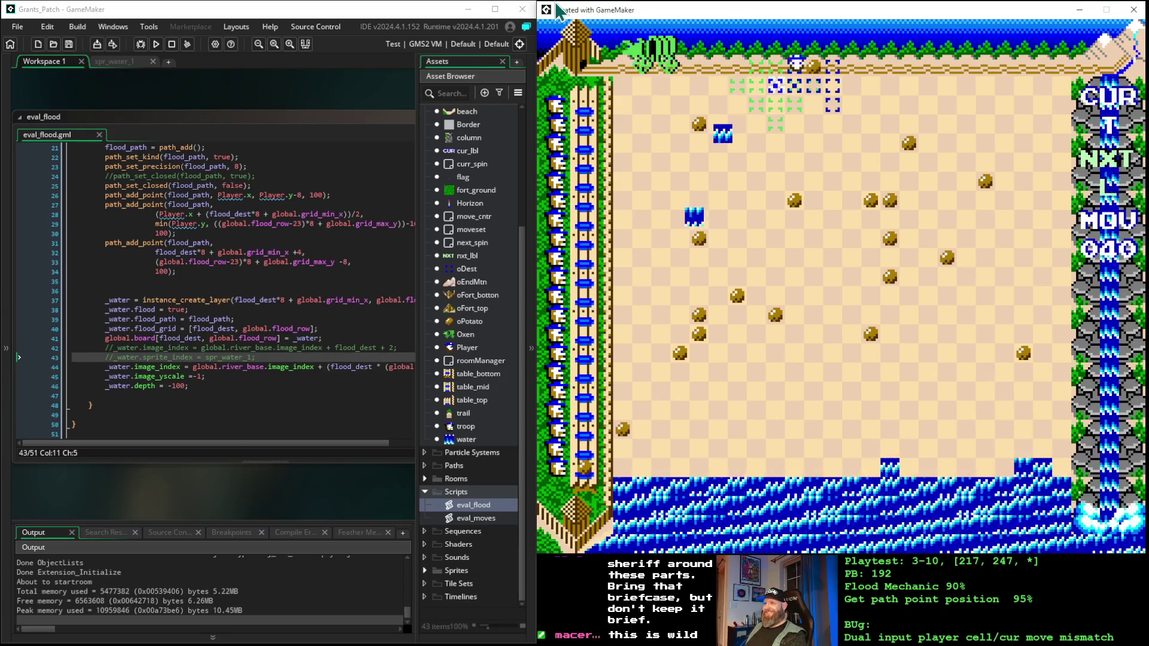
key("space")
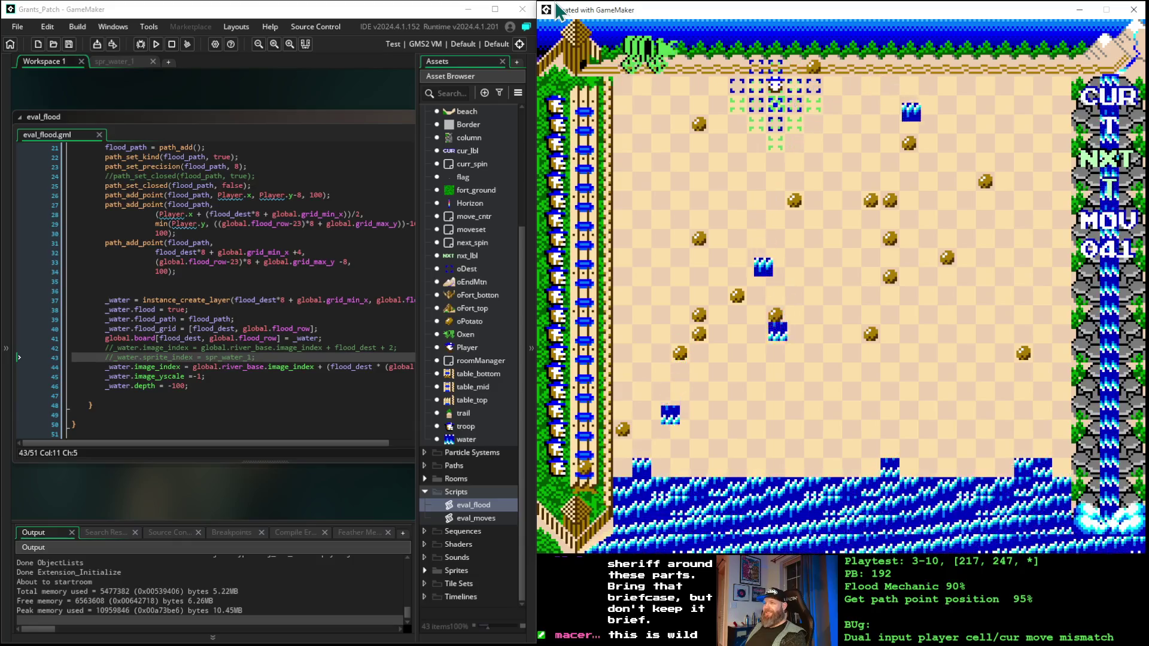
key("space")
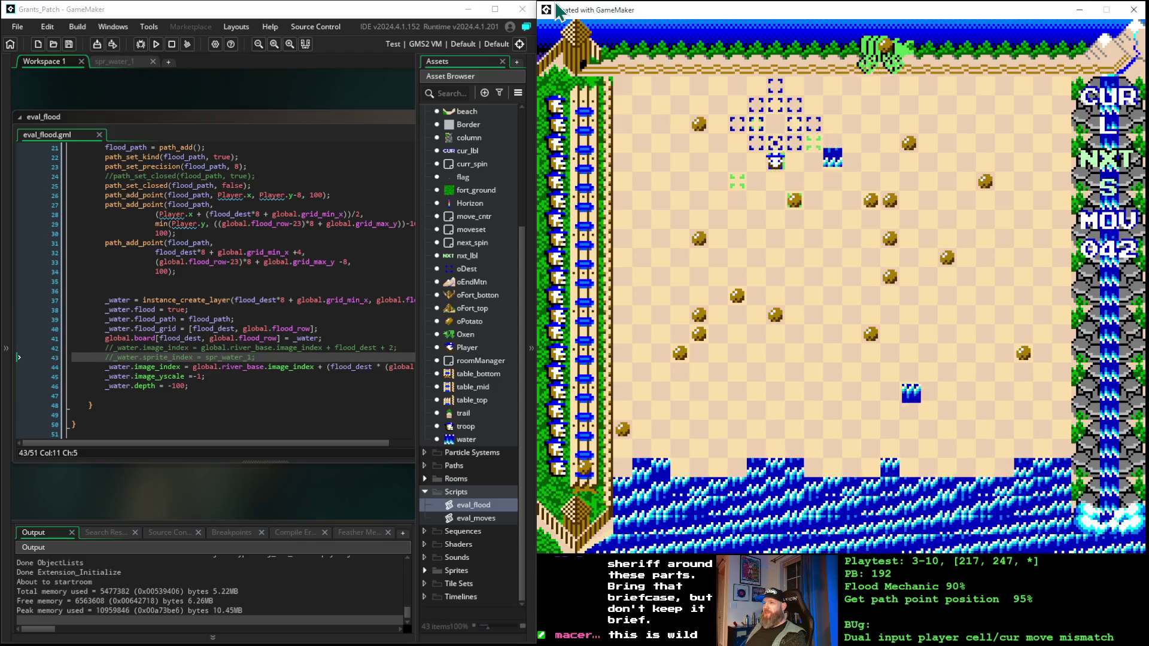
key("space")
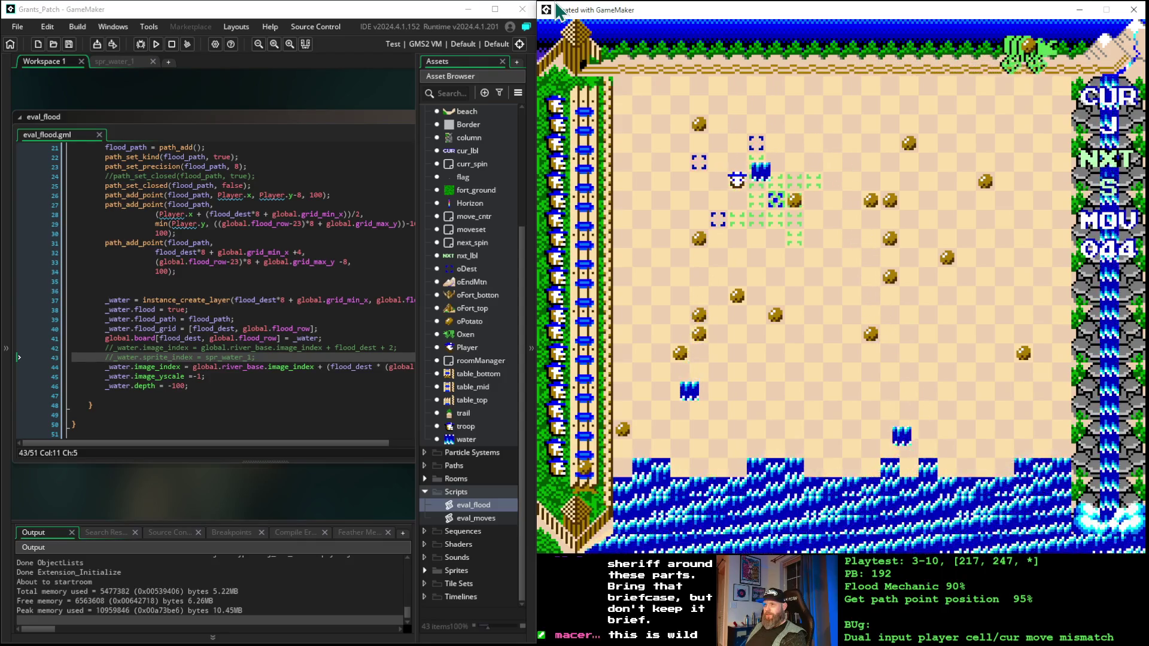
key("space")
key("Left")
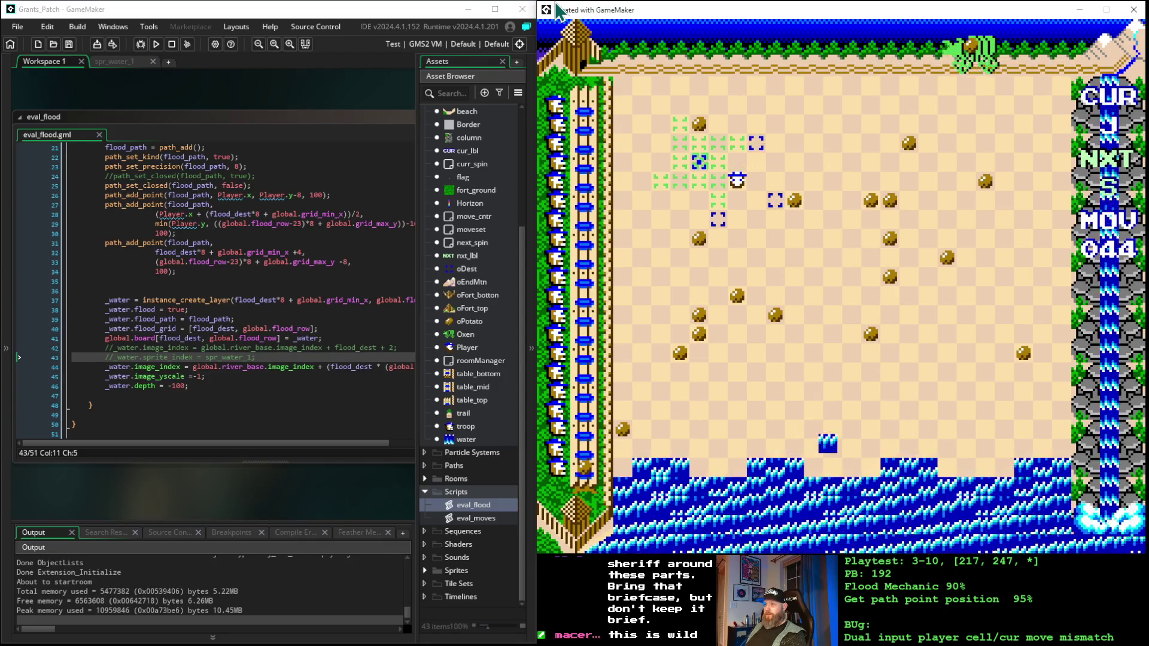
key("space")
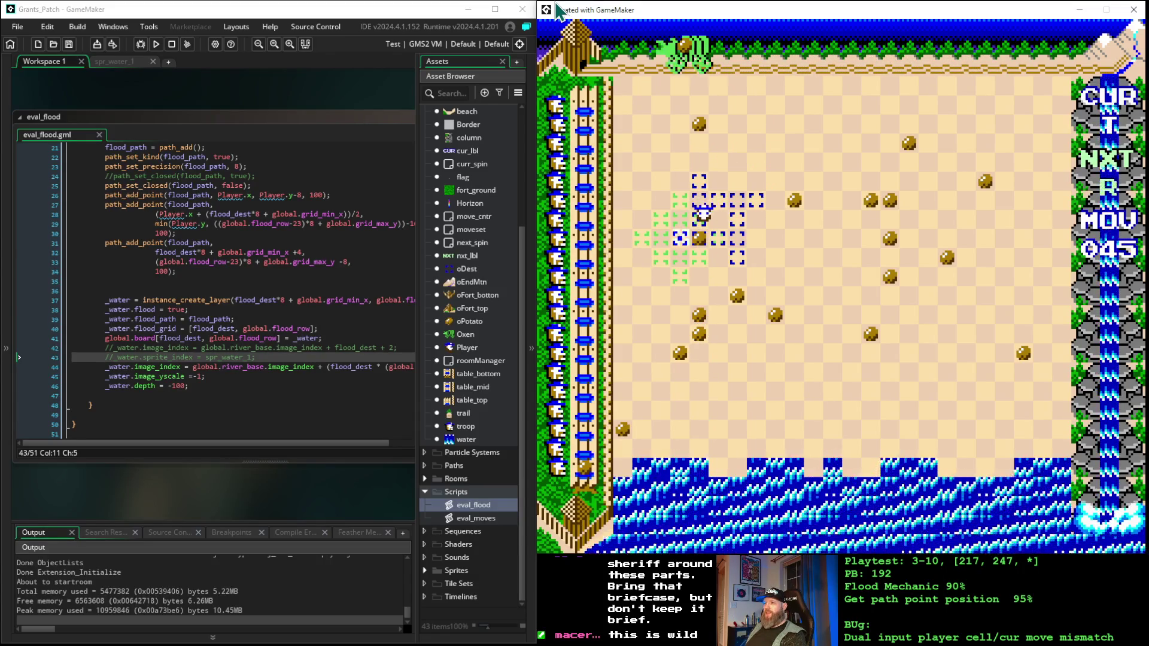
- Move the player down toward the shoreline, spreading water onto the sand
key("space")
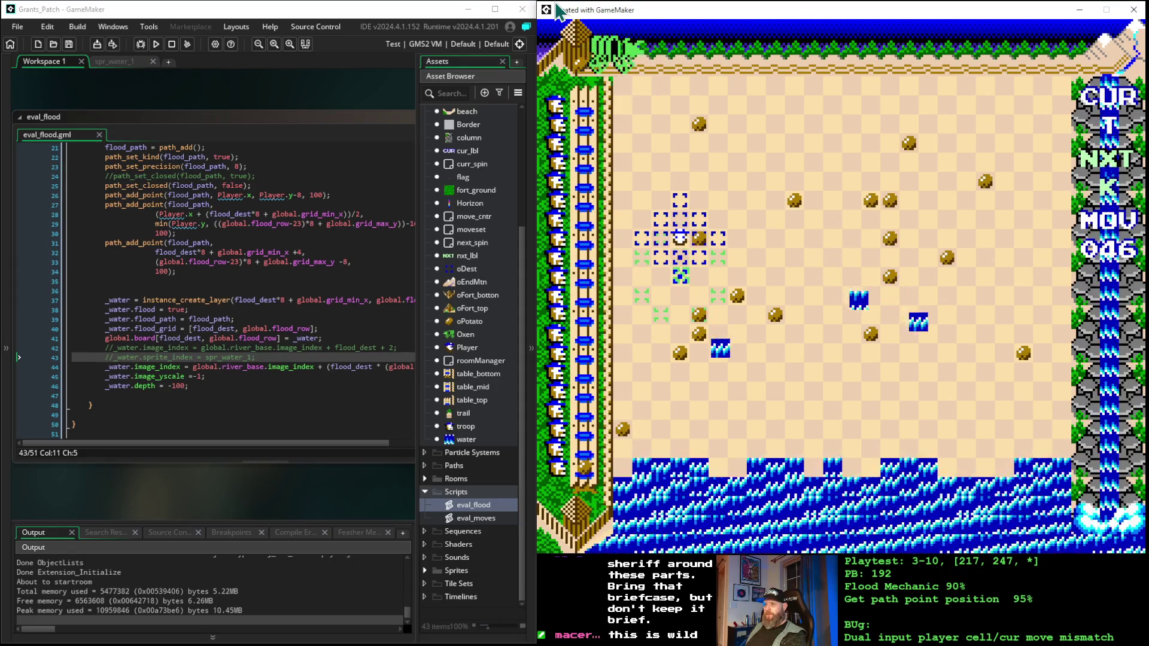
key("space")
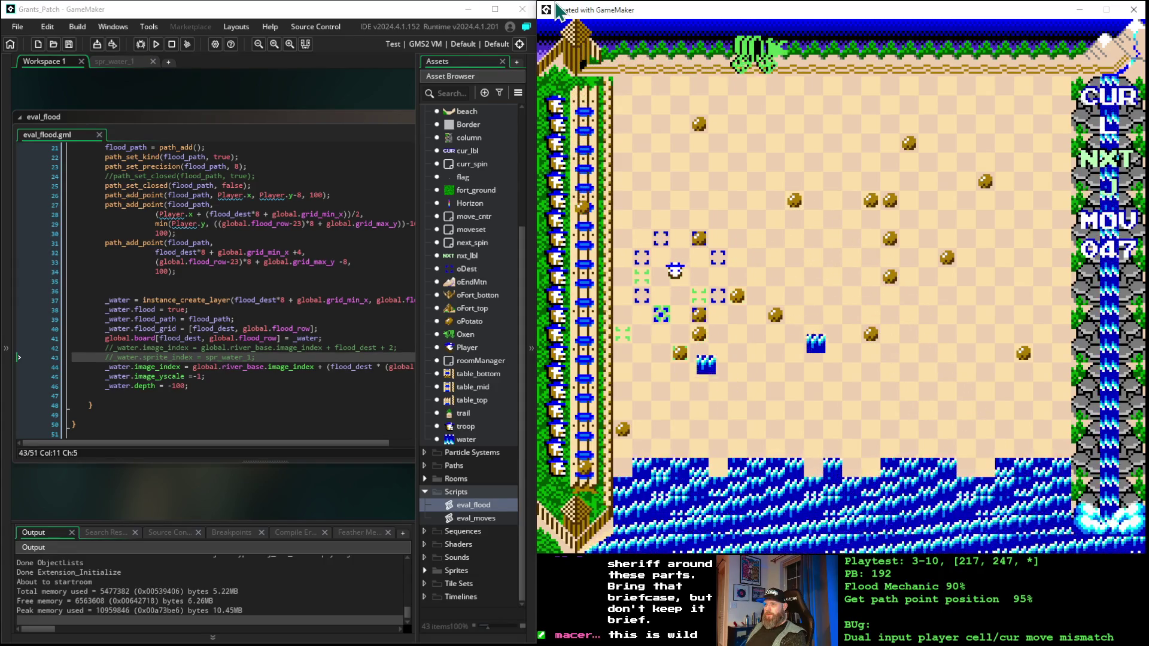
key("space")
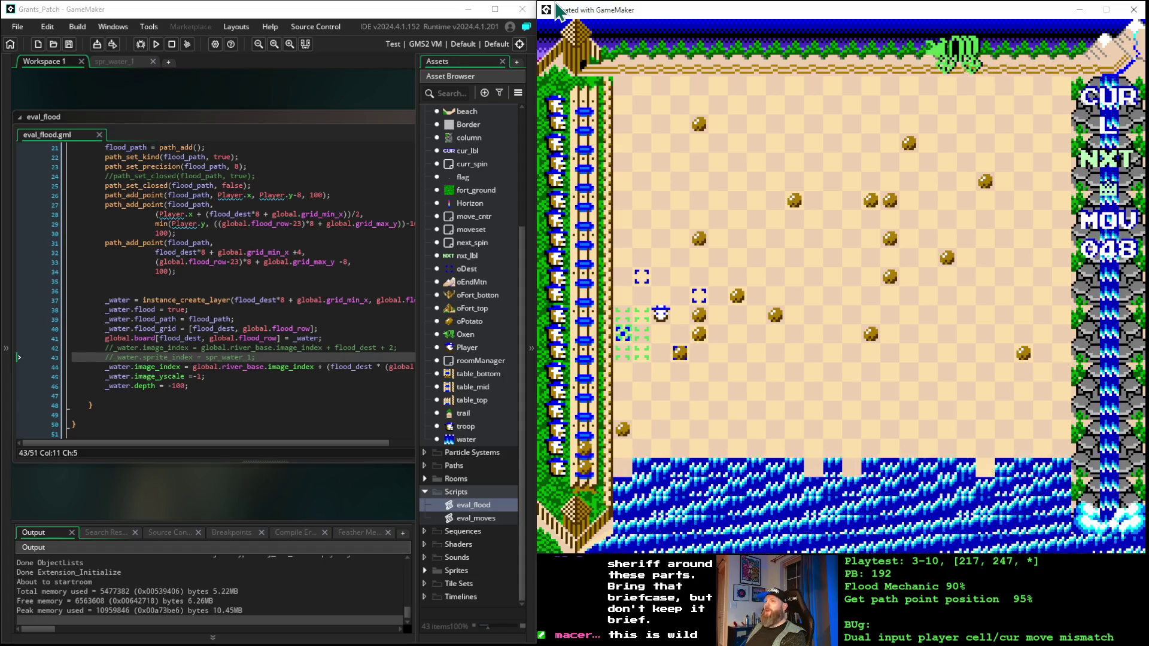
key("space")
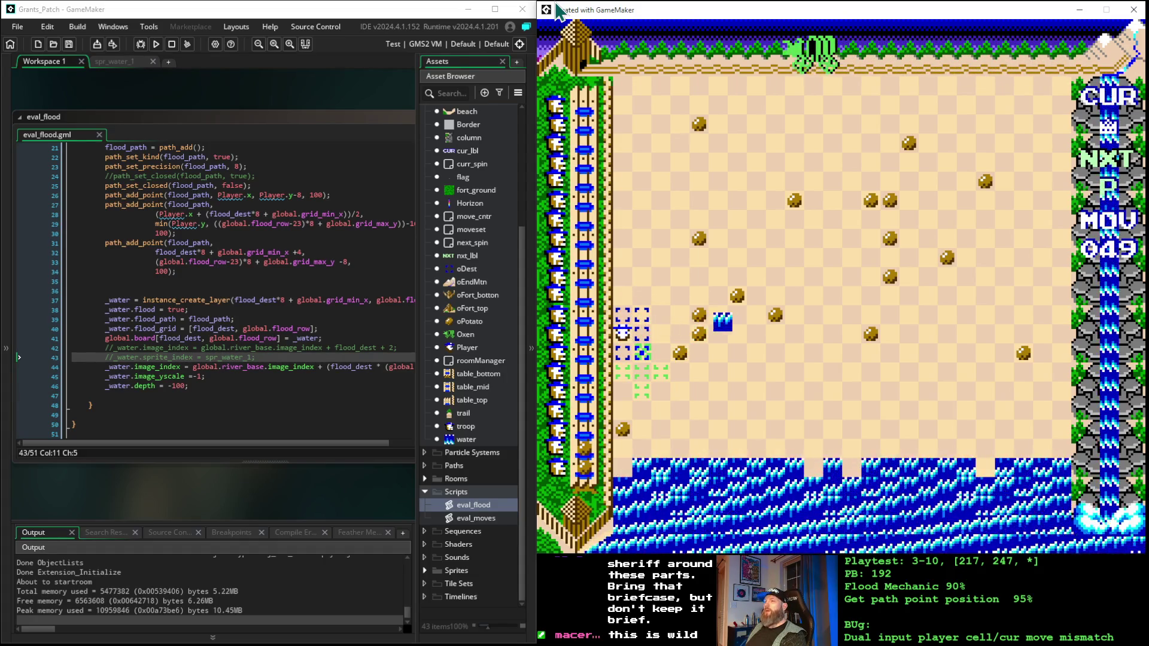
key("space")
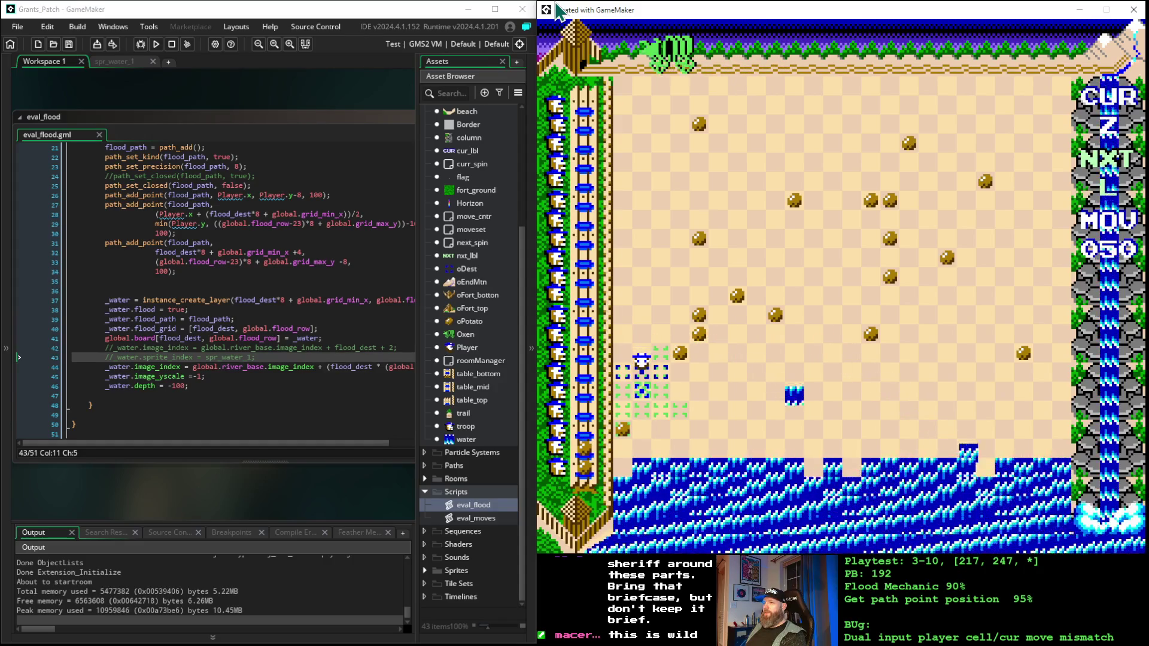
key("space")
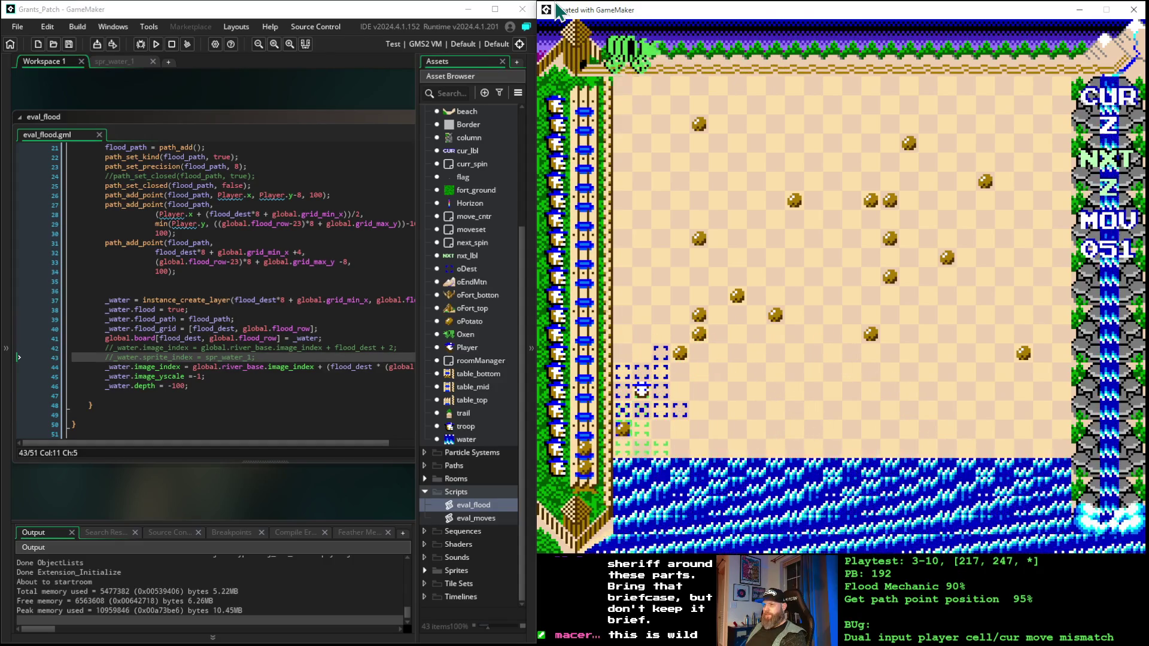
key("space")
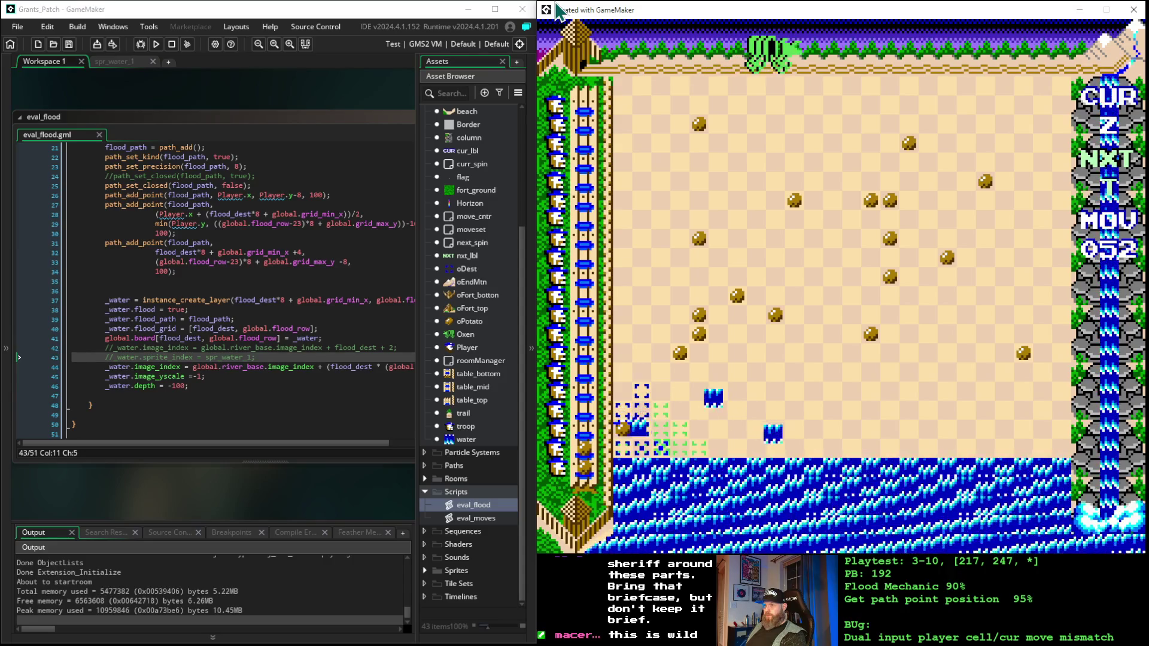
key("Up")
key("Up")
key("Right")
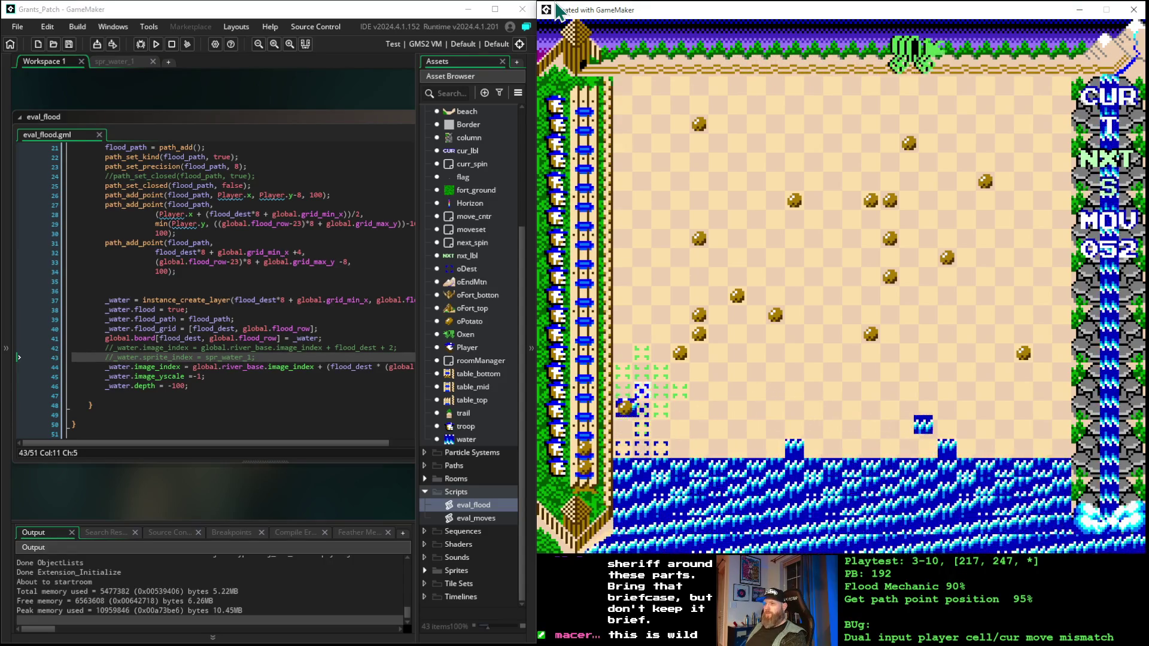
key("space")
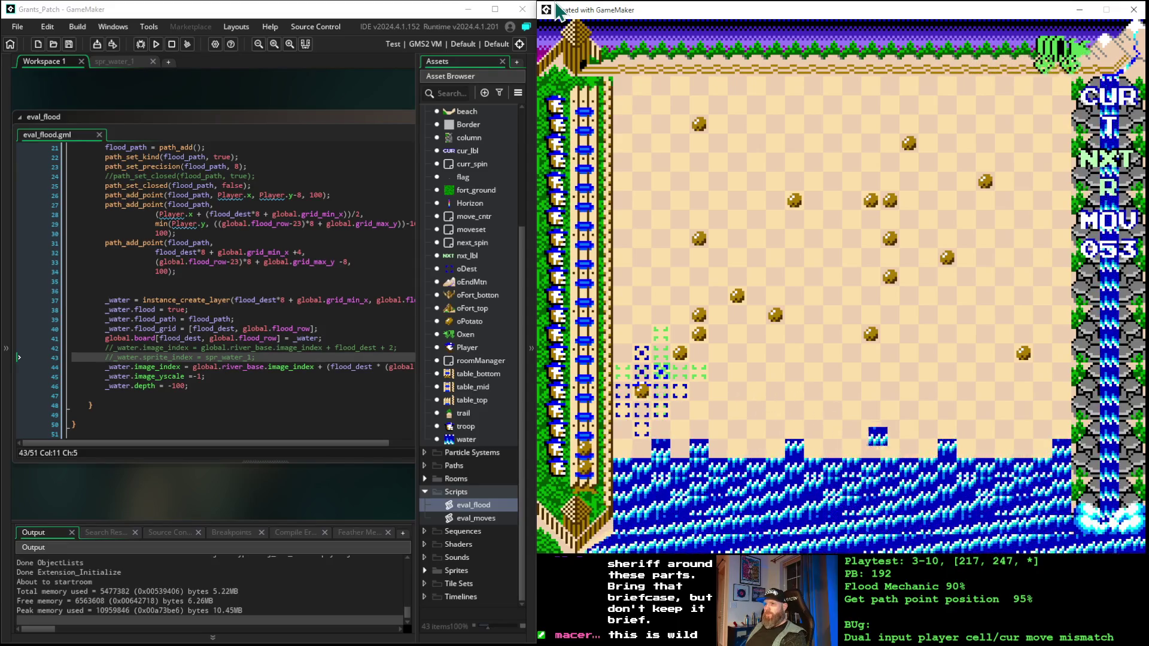
- Work the player back up toward the rocks, spawning mid-board water tiles
key("space")
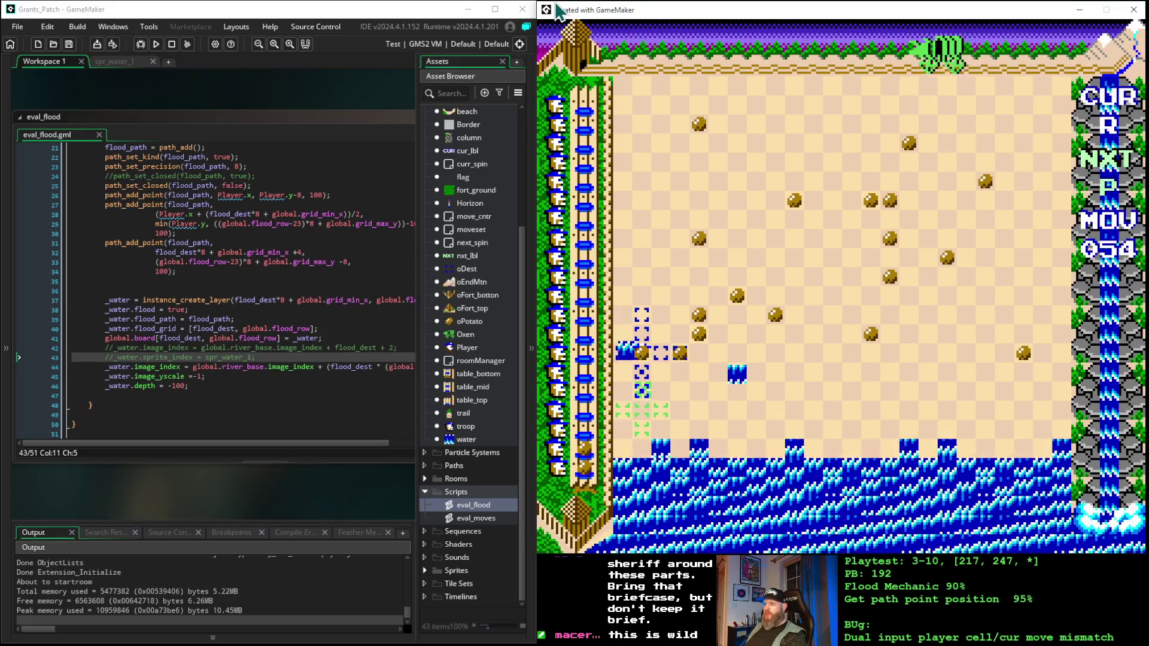
key("space")
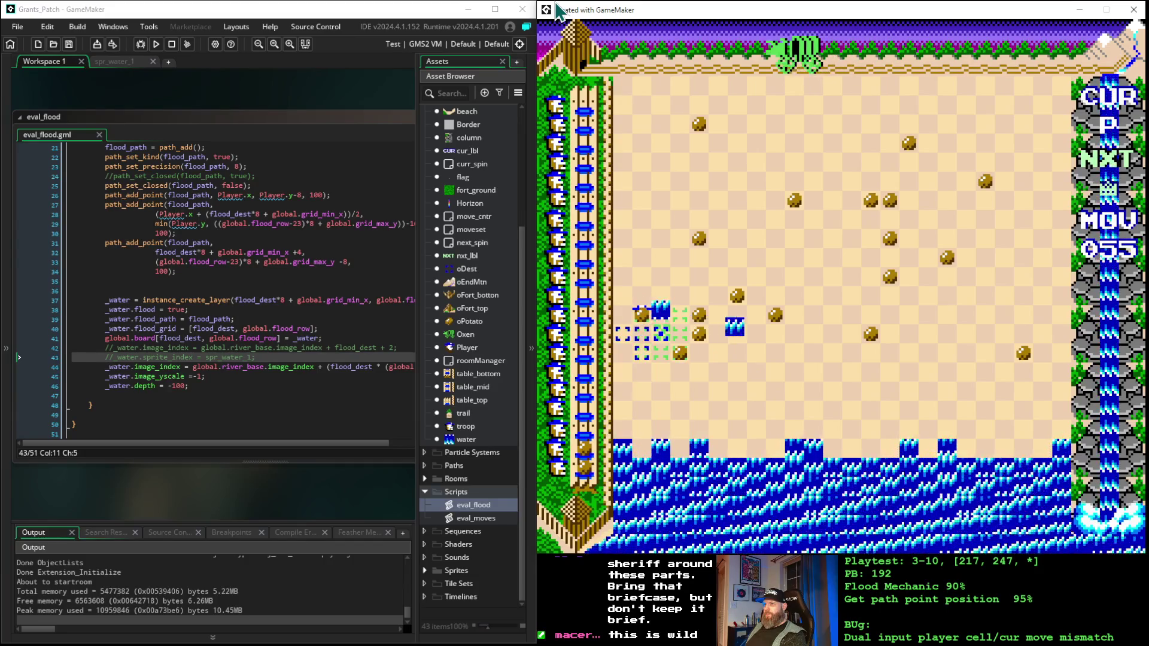
key("space")
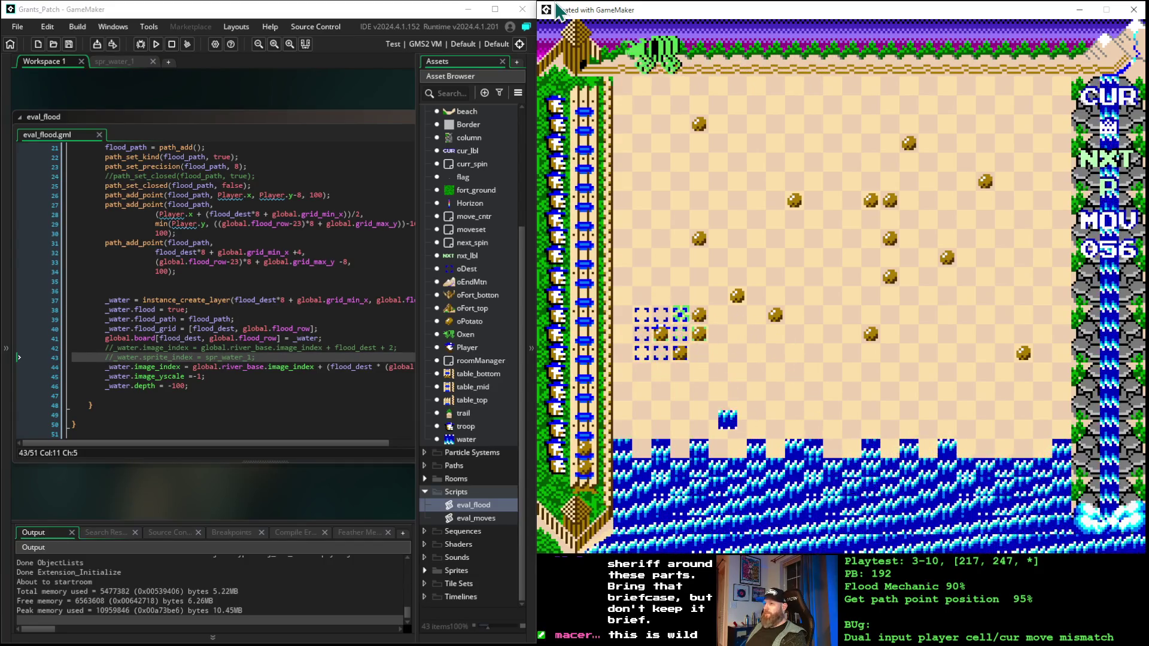
key("space")
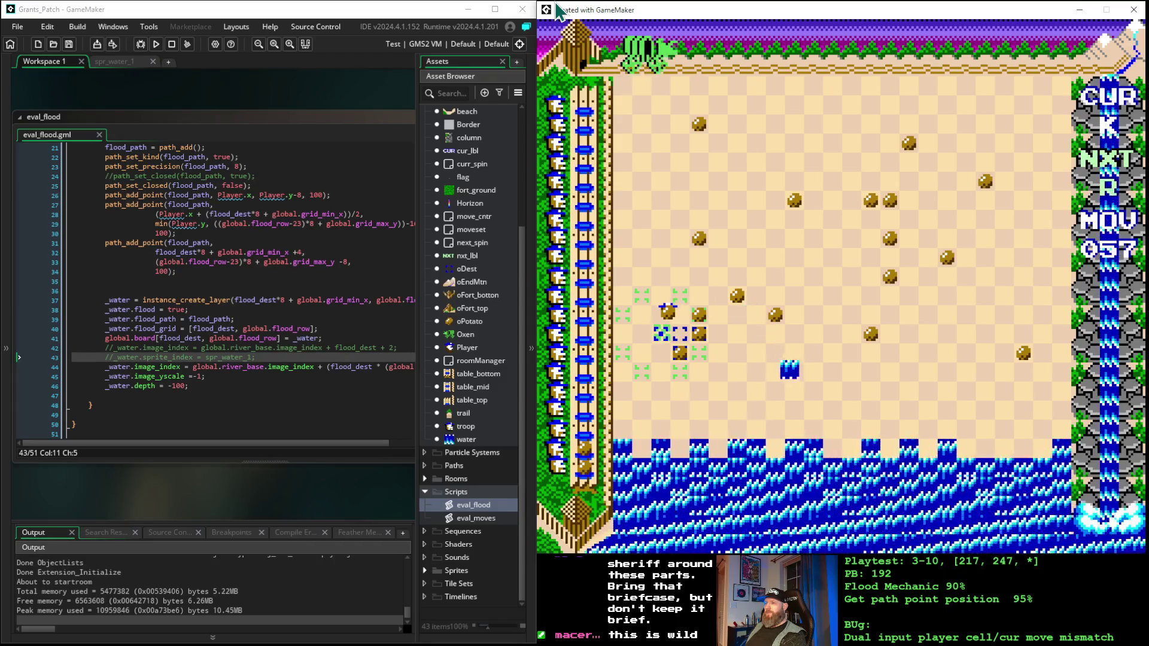
key("space")
key("space")
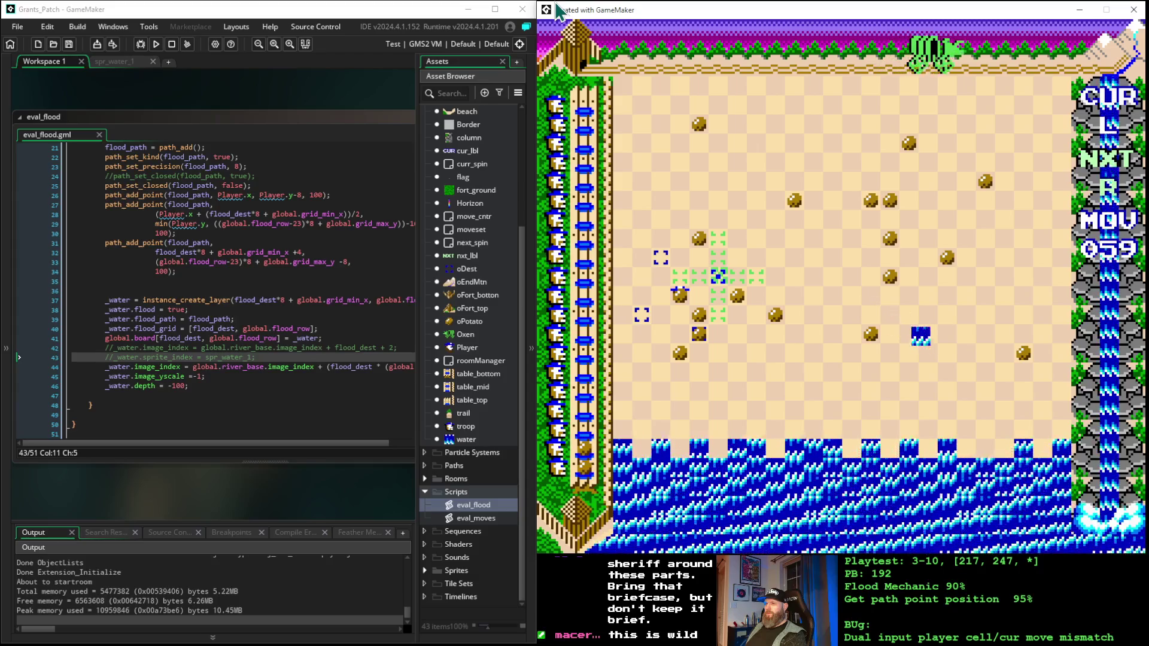
key("Left")
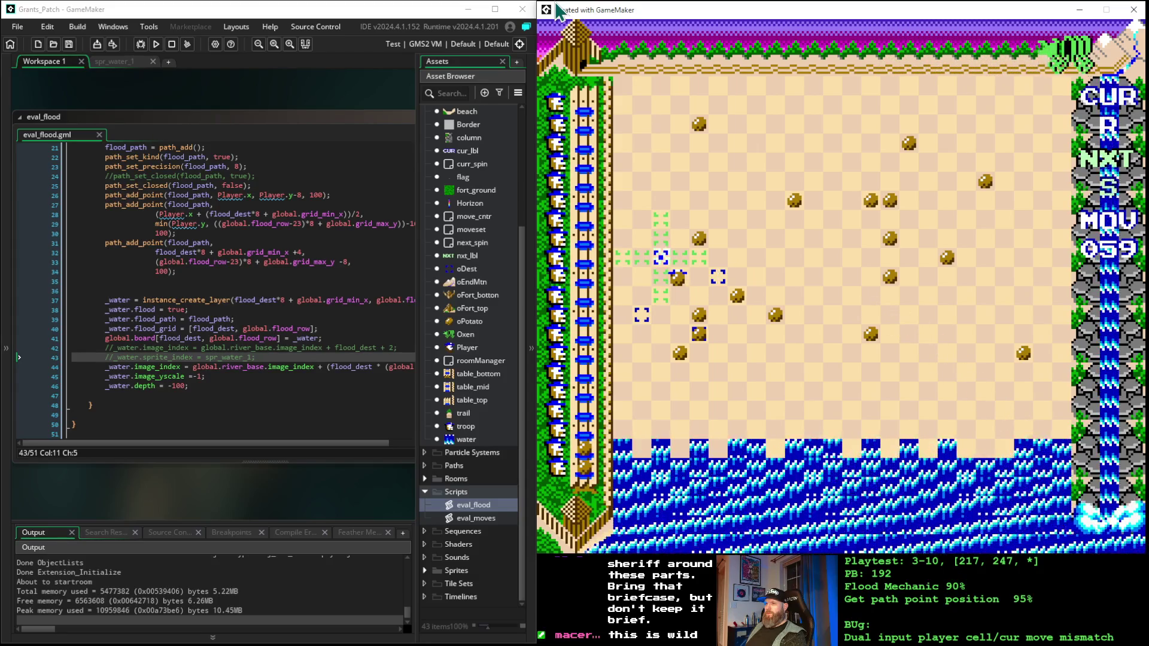
key("space")
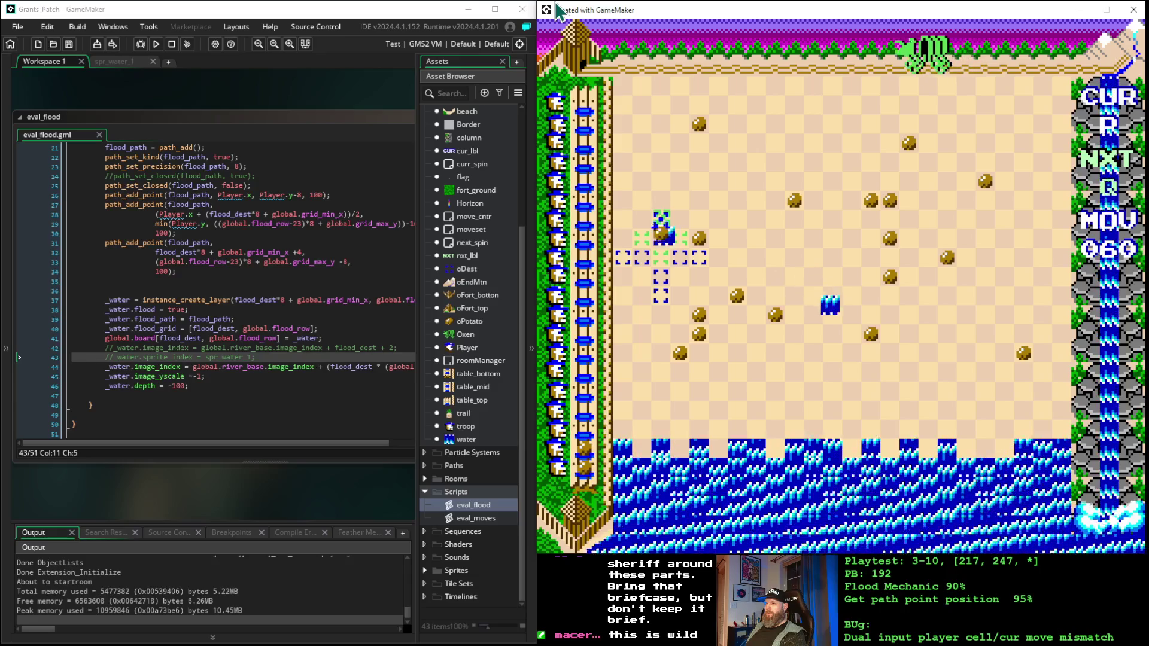
key("space")
key("space")
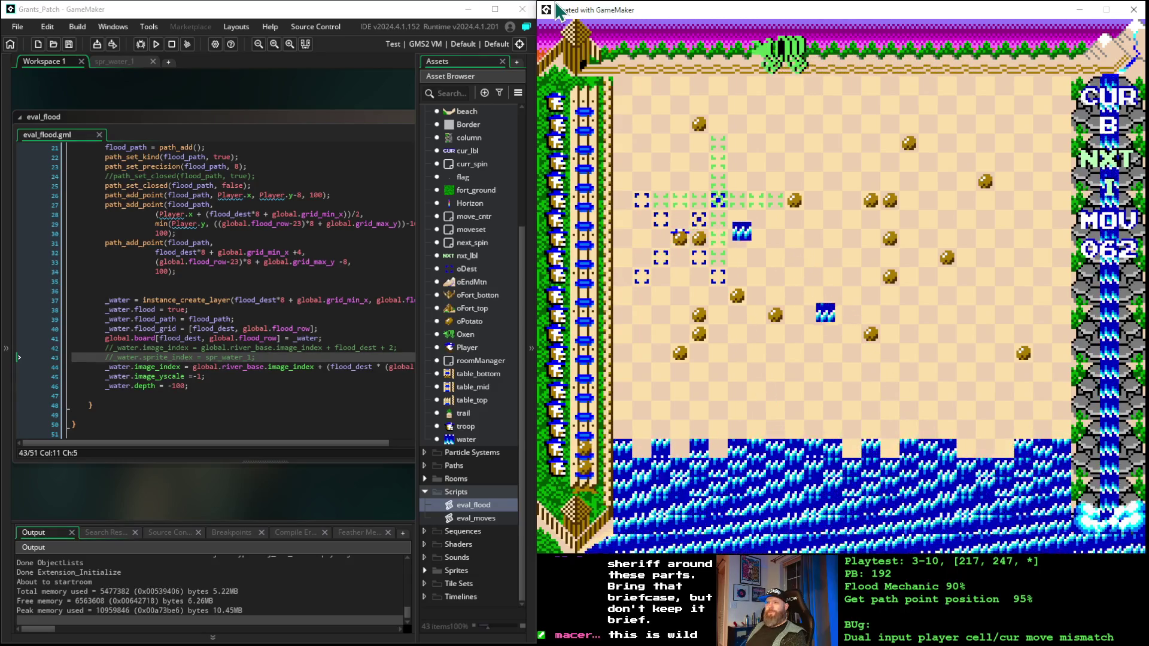
key("space")
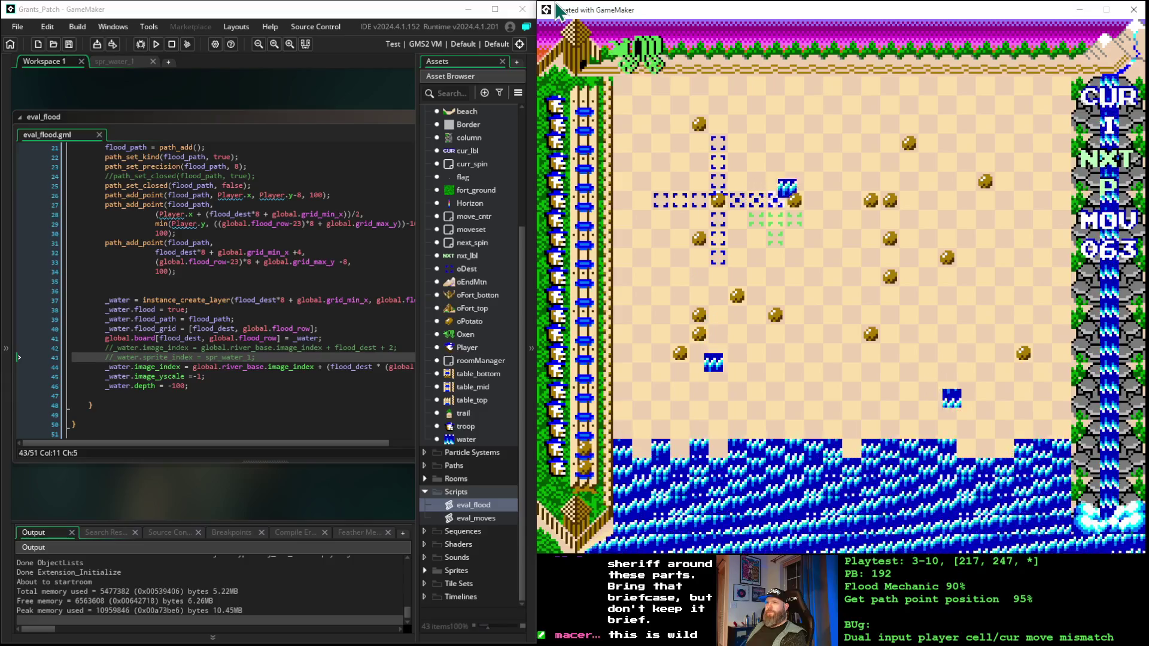
key("space")
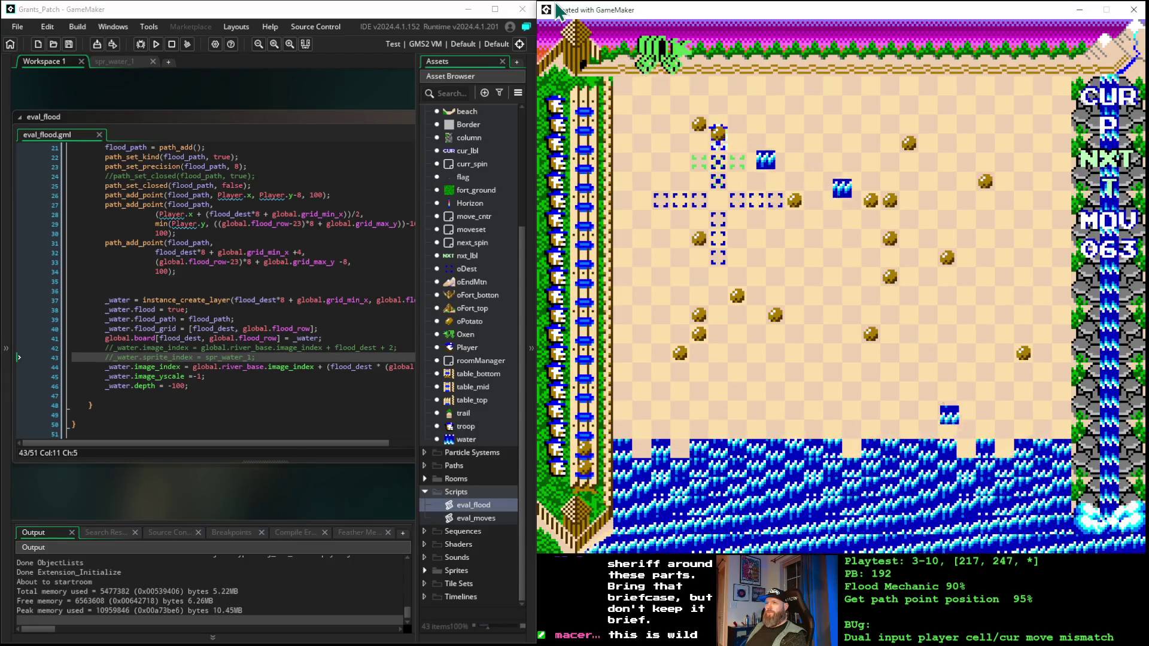
key("space")
- Make the final moves back down toward the centre until MOV reads 073
key("space")
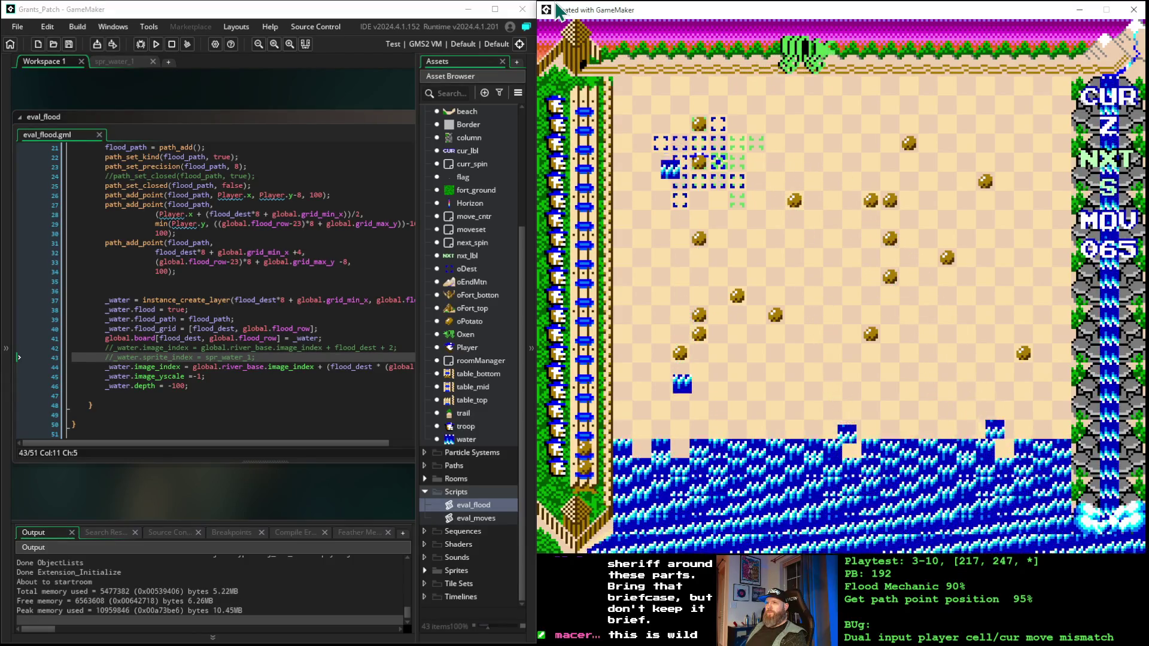
key("space")
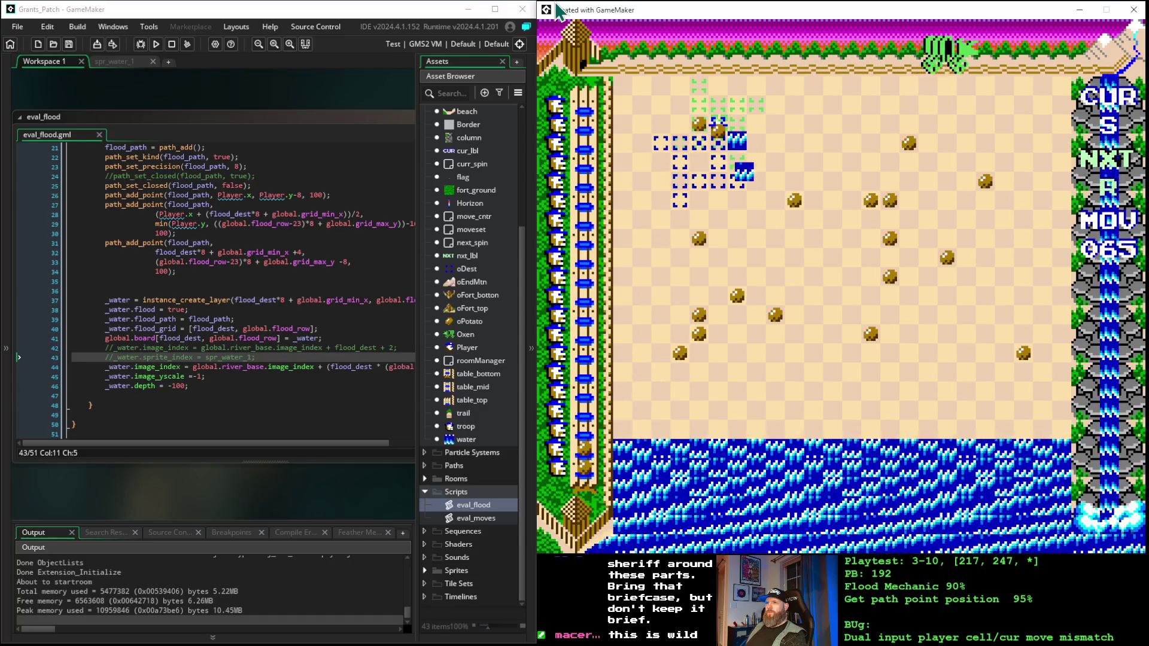
key("space")
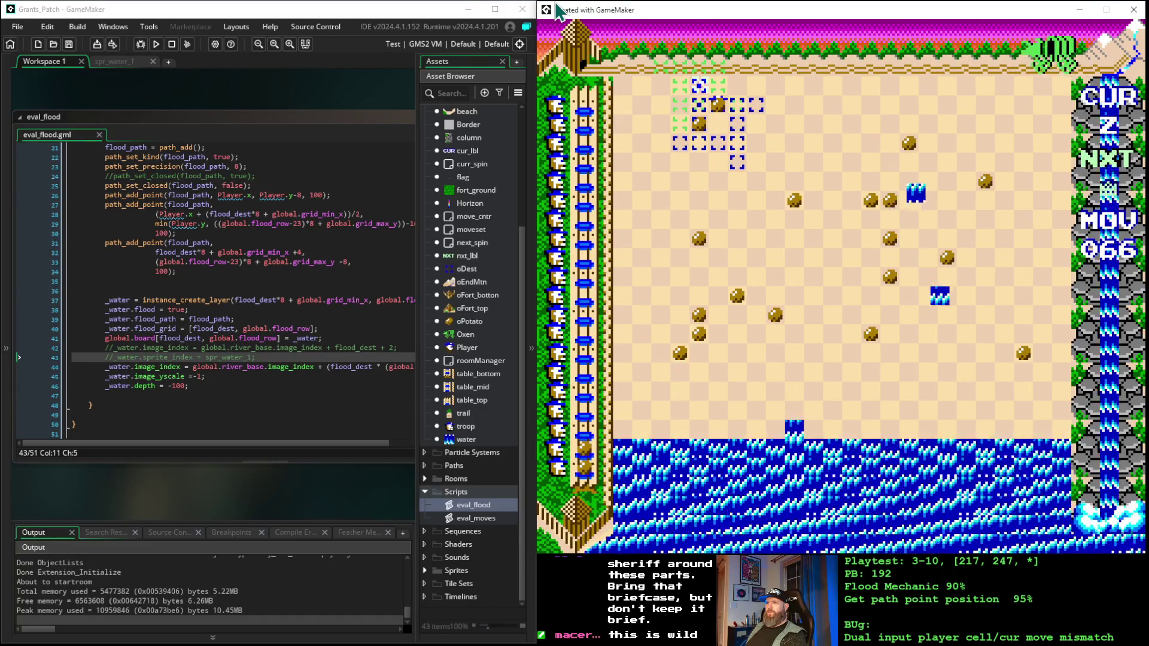
key("space")
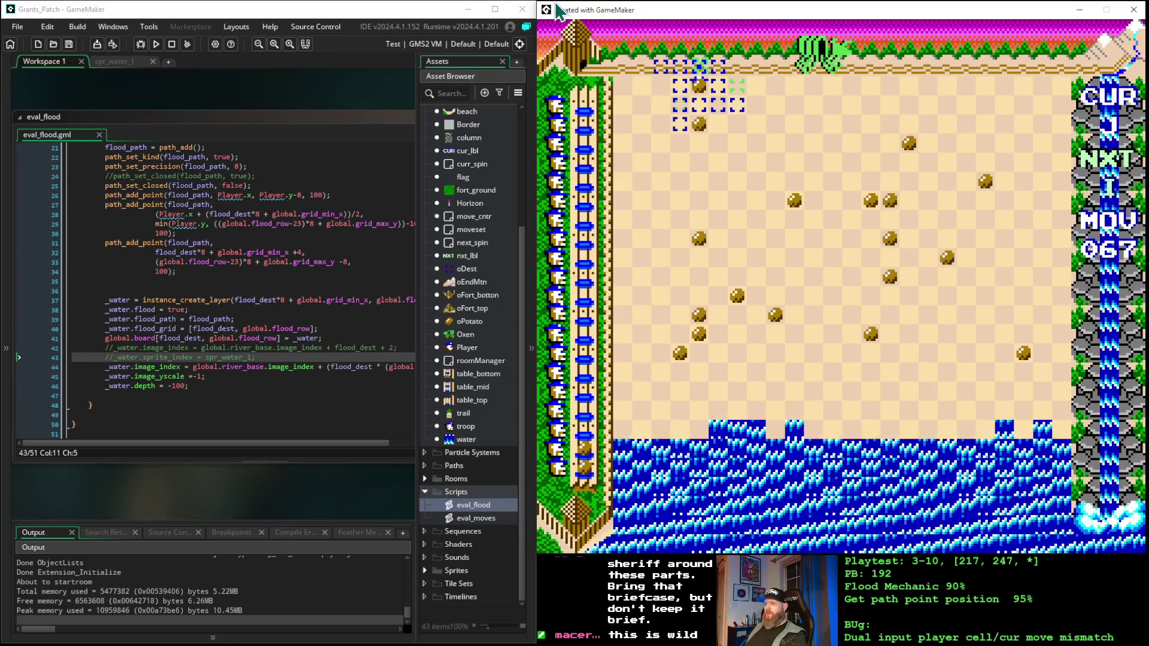
key("space")
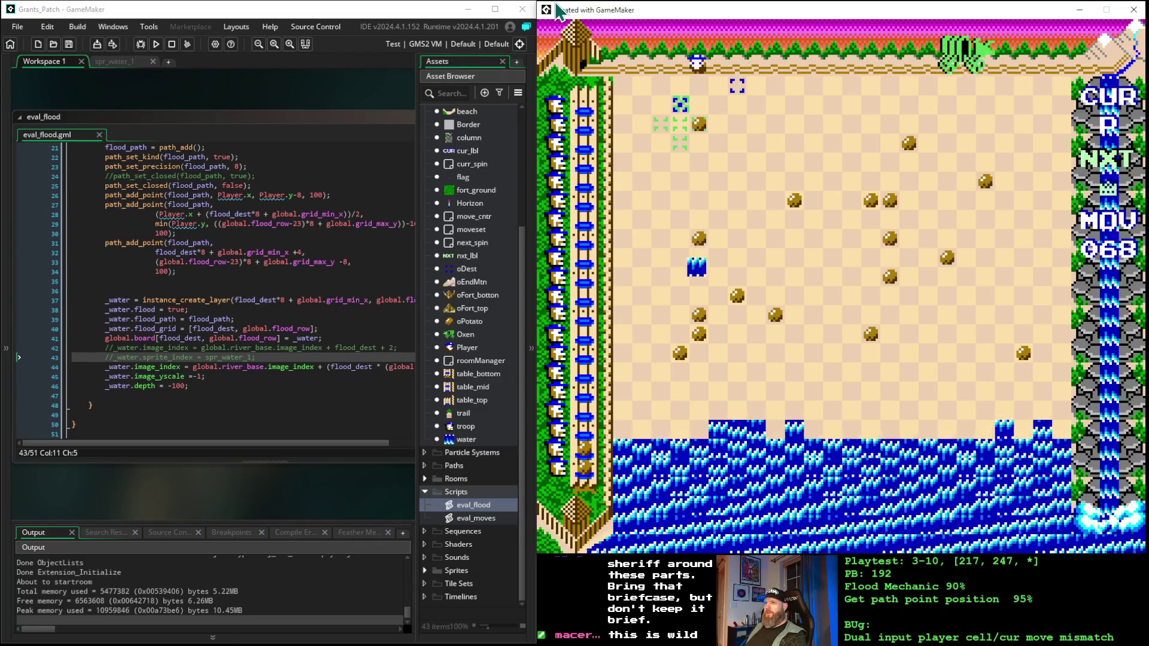
key("space")
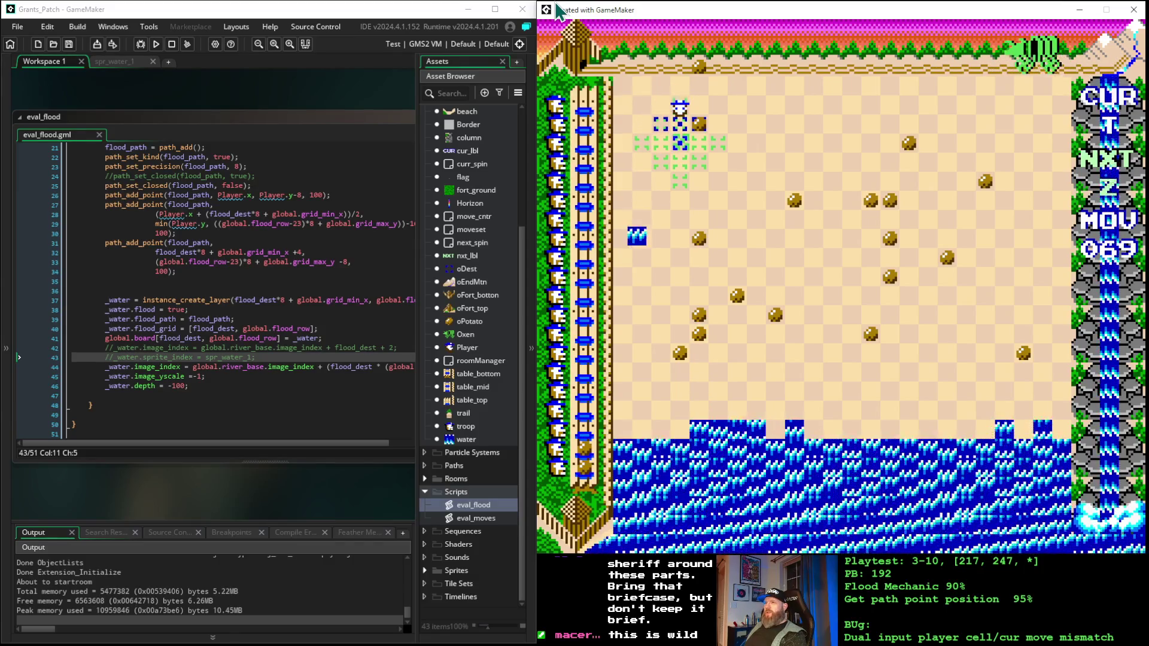
key("space")
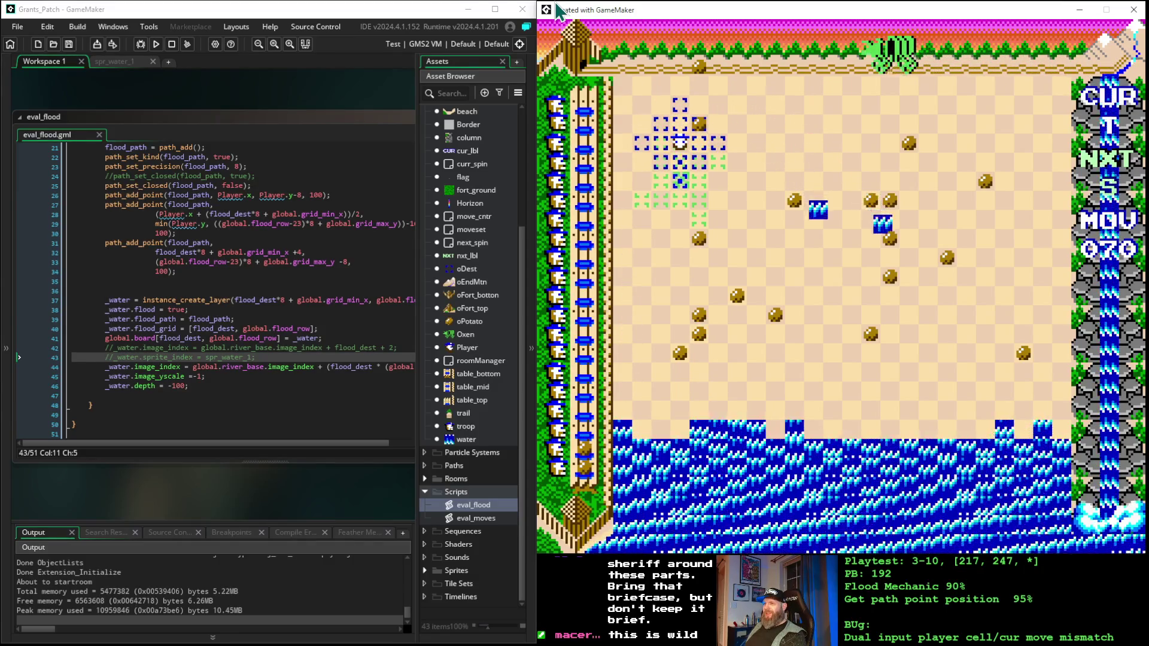
key("space")
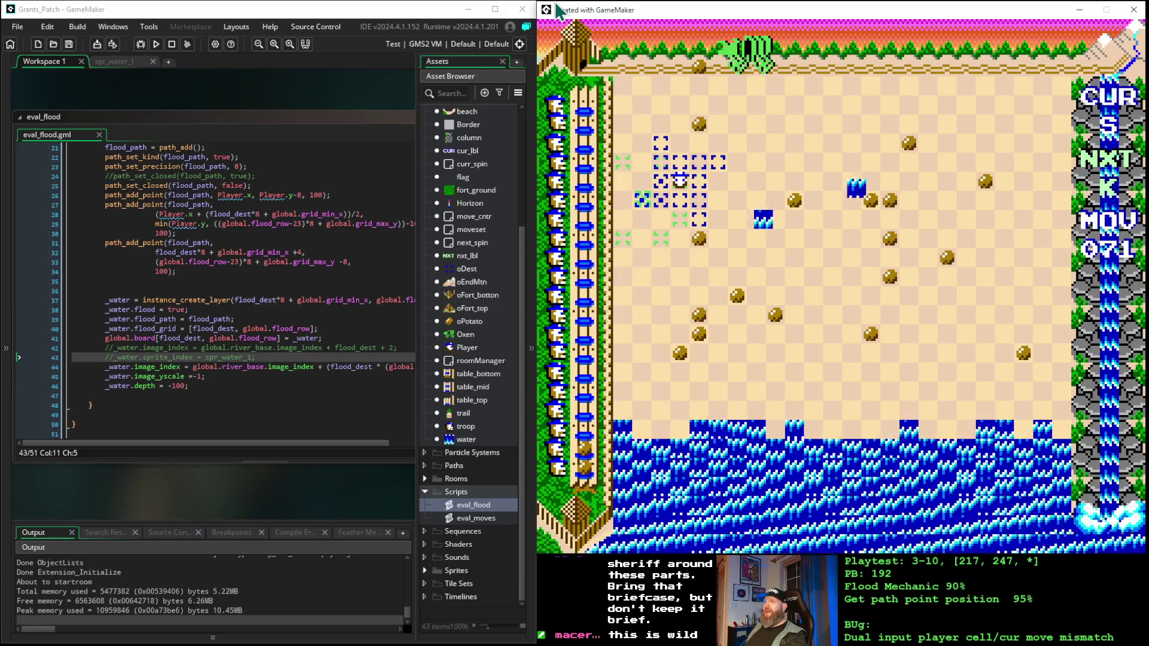
key("space")
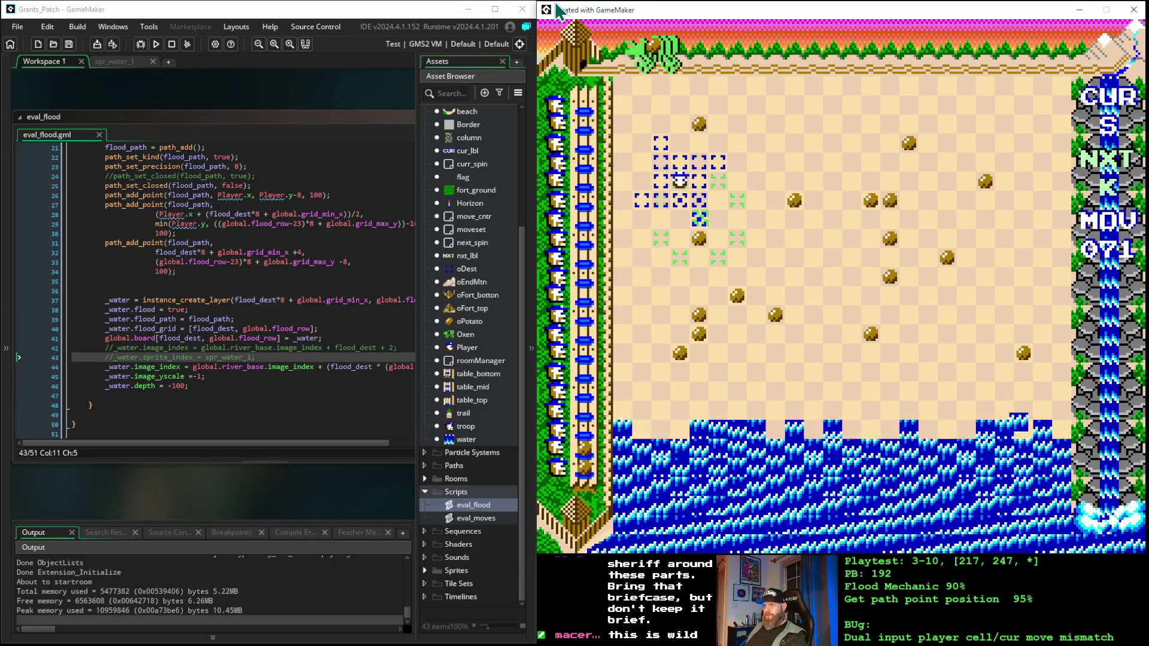
key("space")
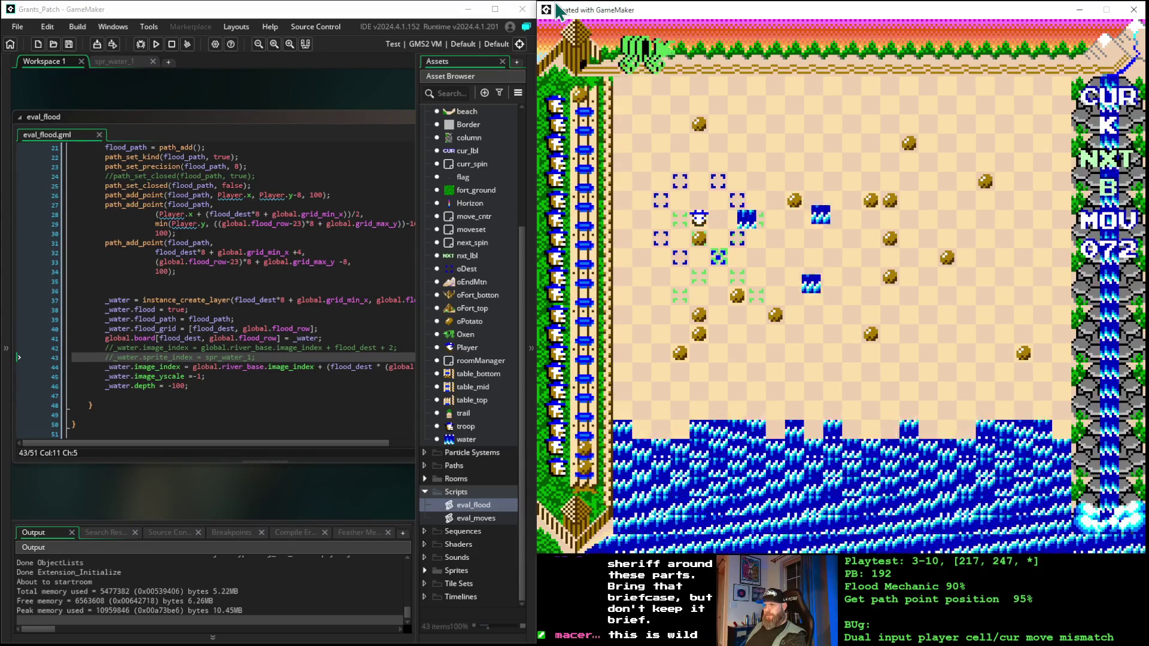
key("space")
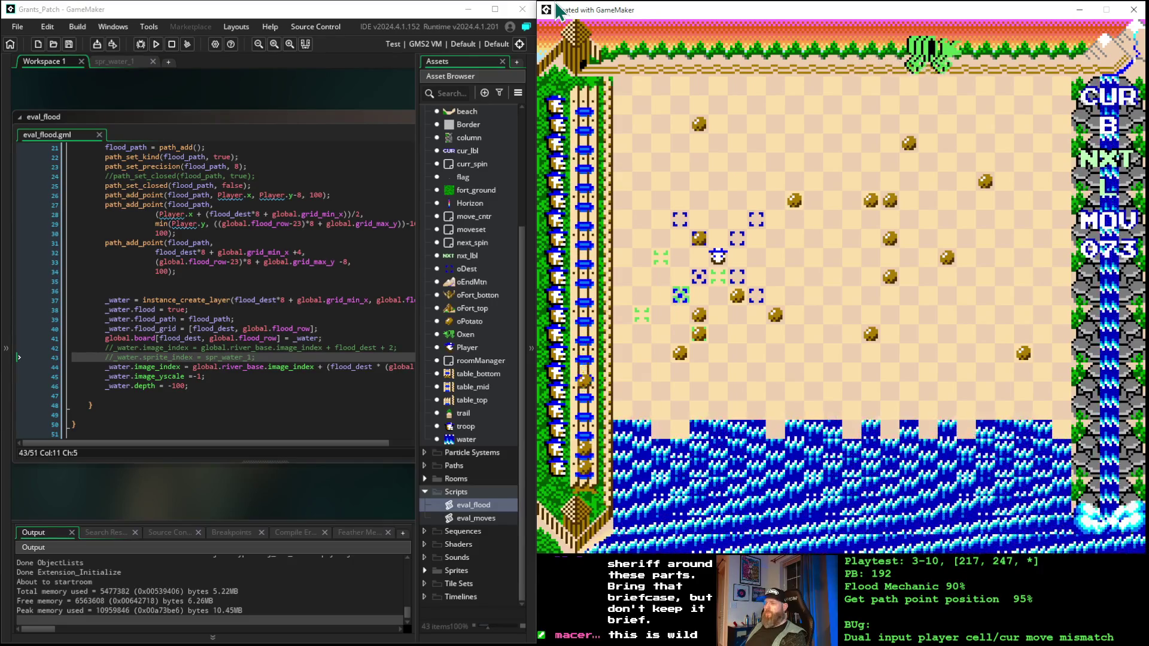
key("Left")
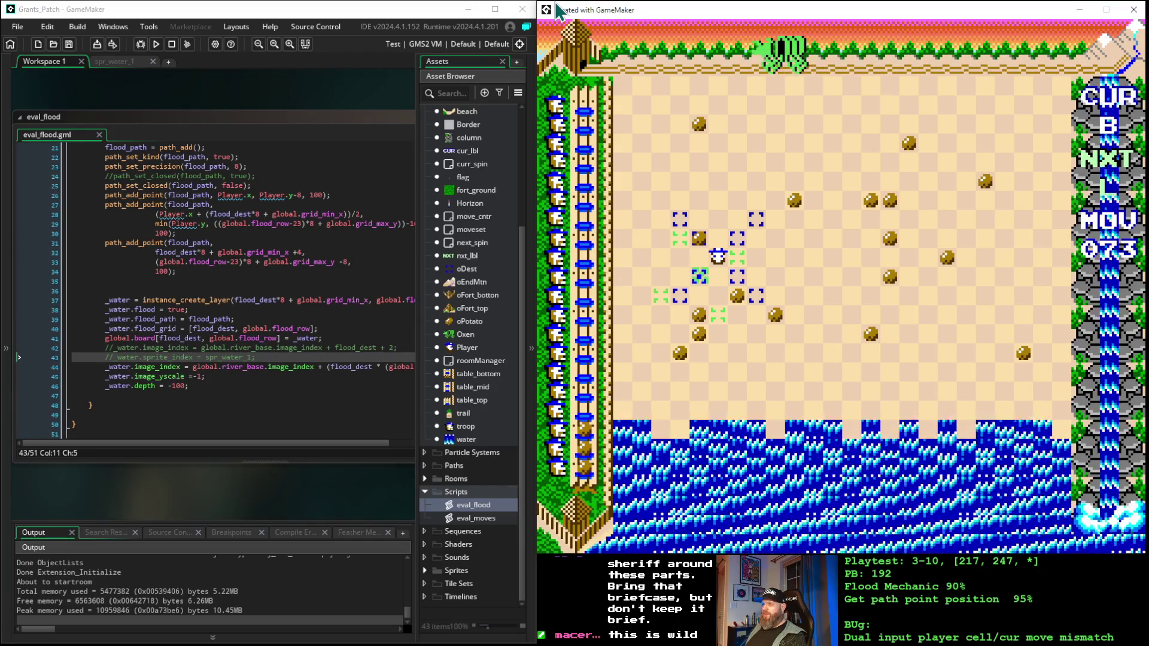
key("Up")
key("Left")
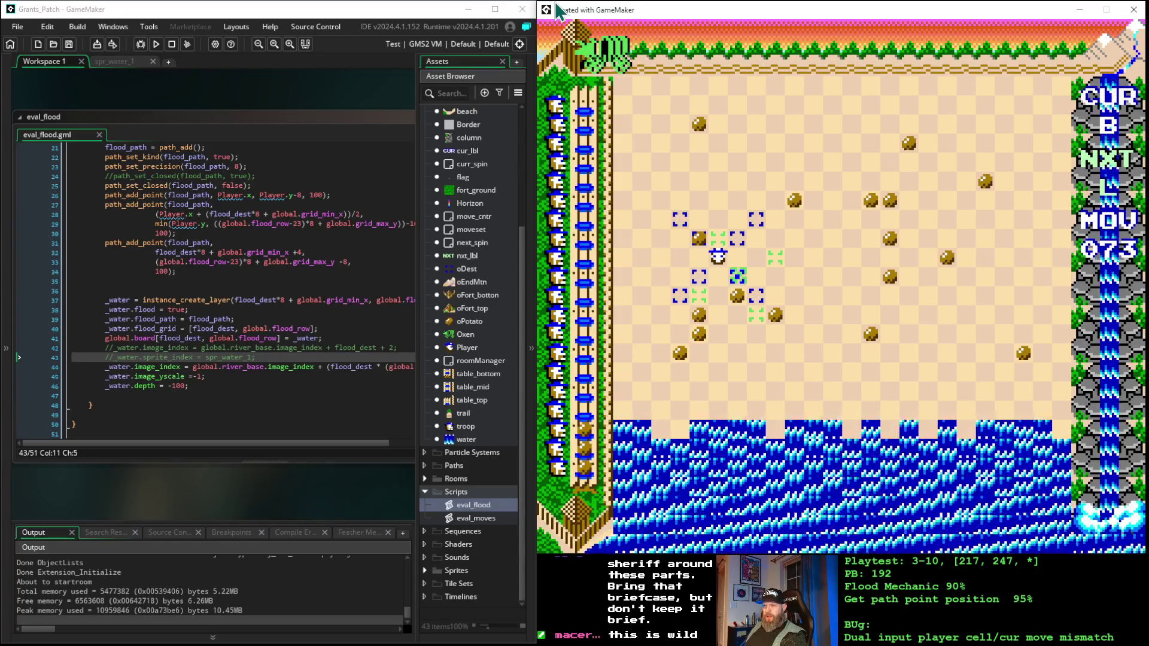
key("Left")
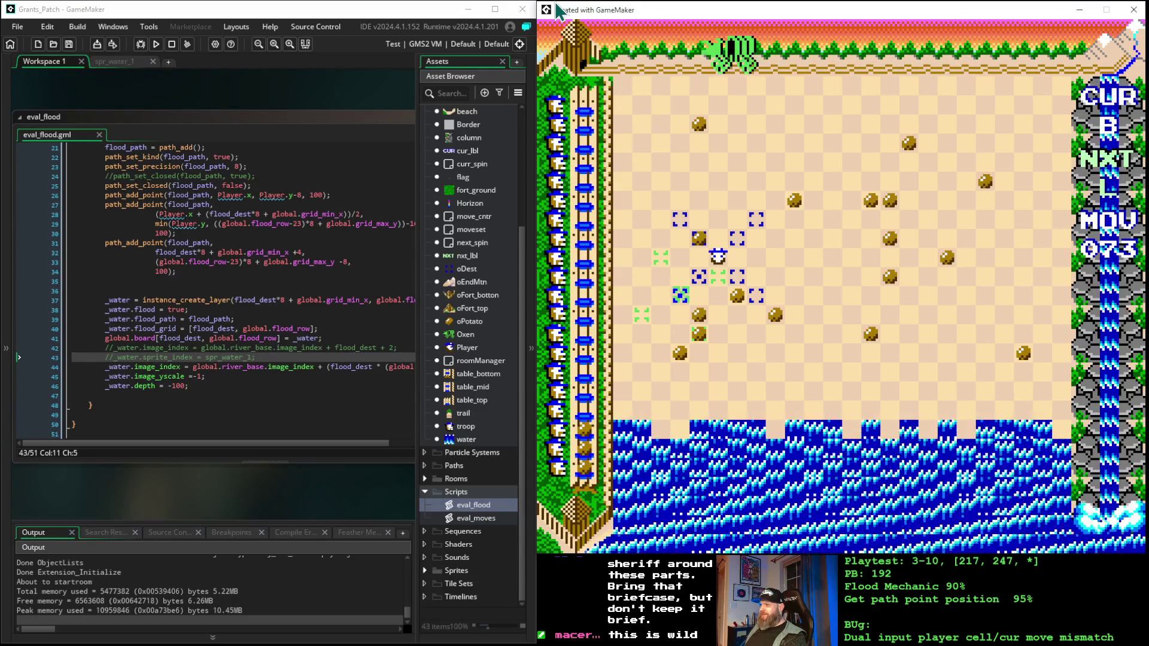
key("Right")
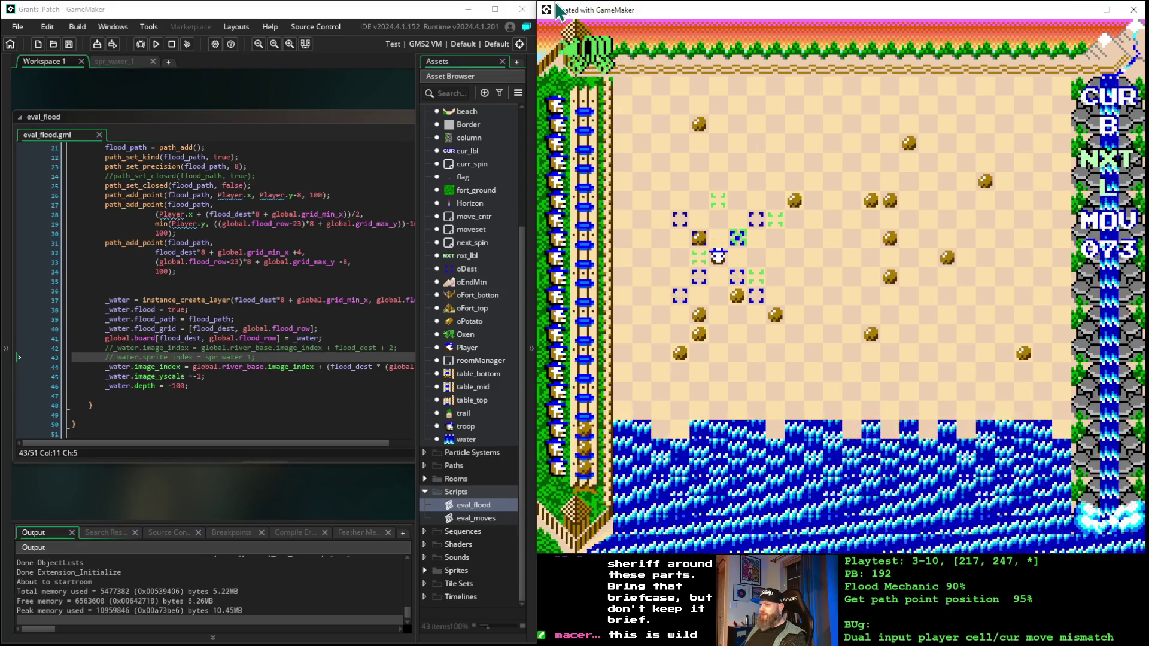
key("Up")
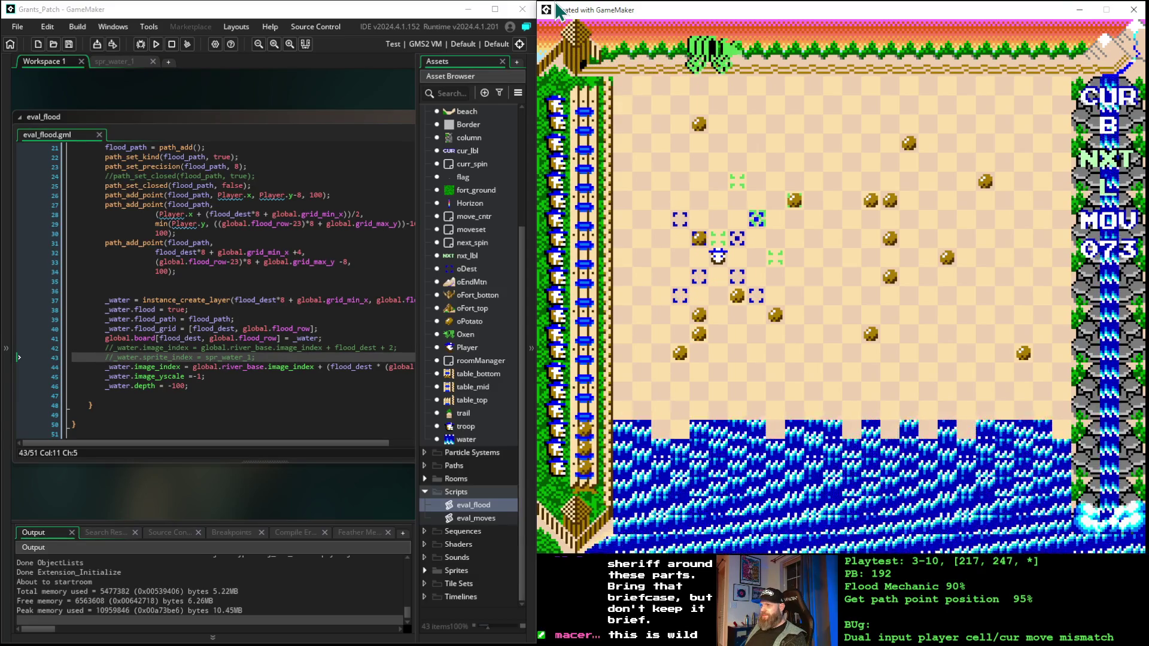
key("Down")
key("Down")
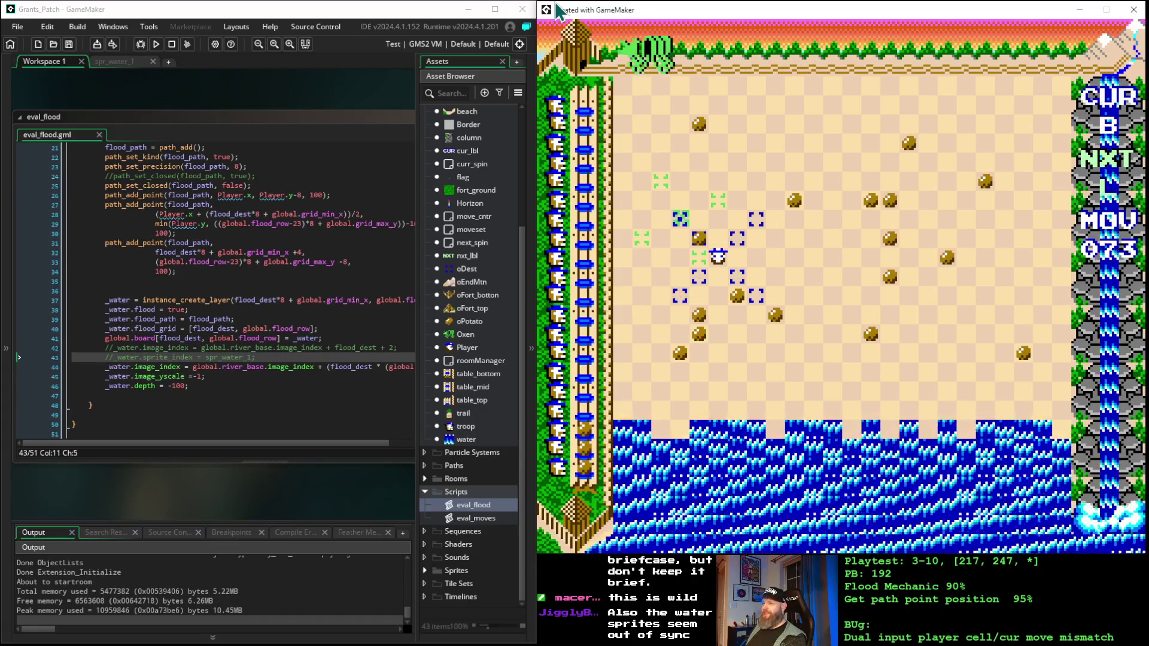
- Aim at target cells and move the player to MOV 076, placing water at the last target
key("Right")
key("Up")
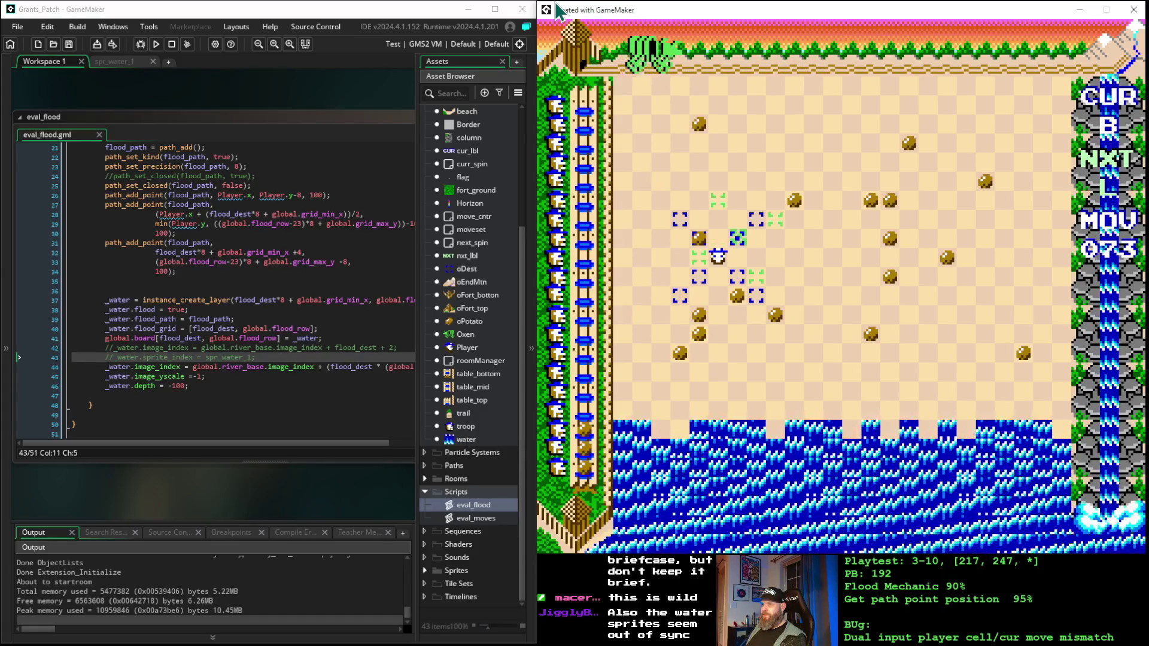
key("Down")
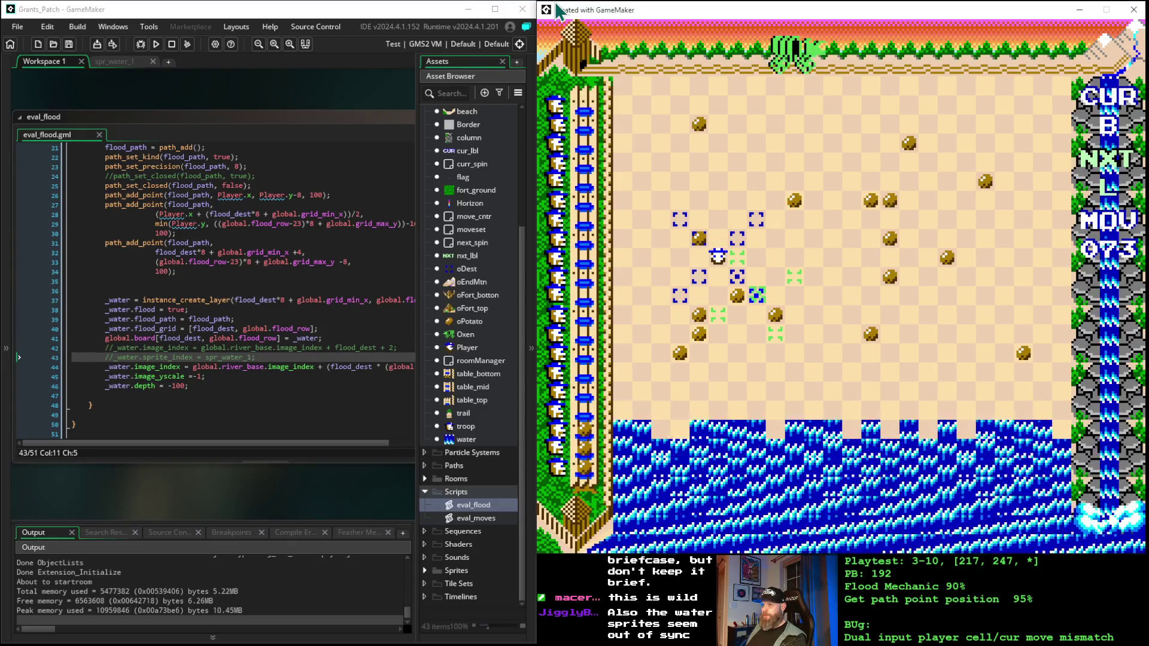
key("space")
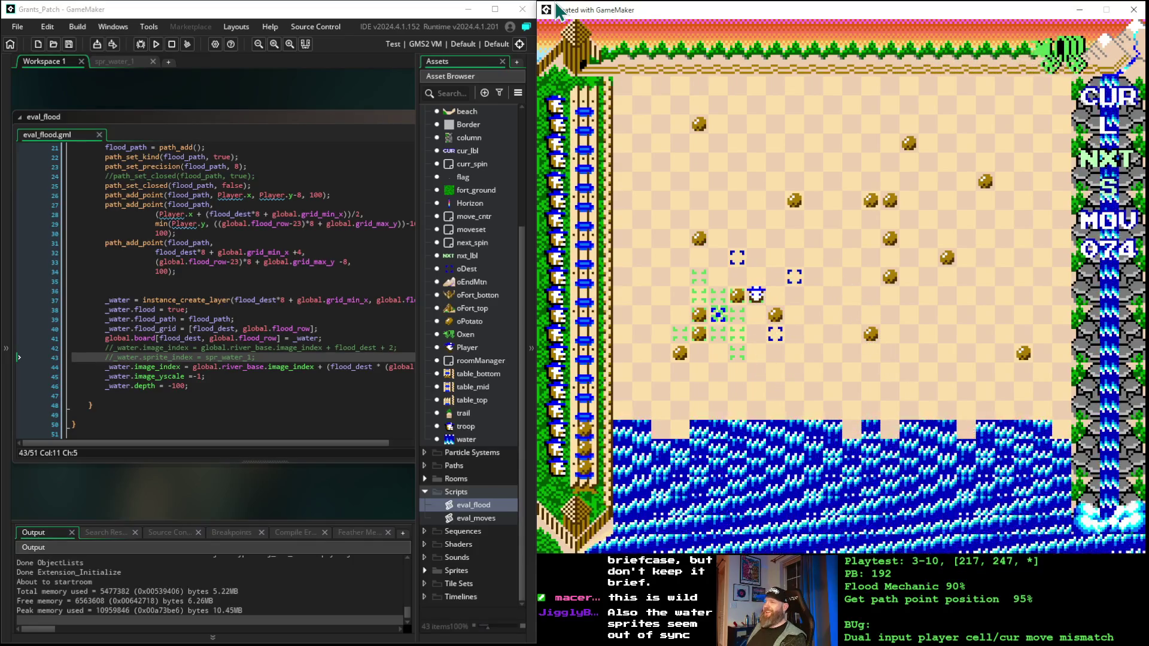
key("space")
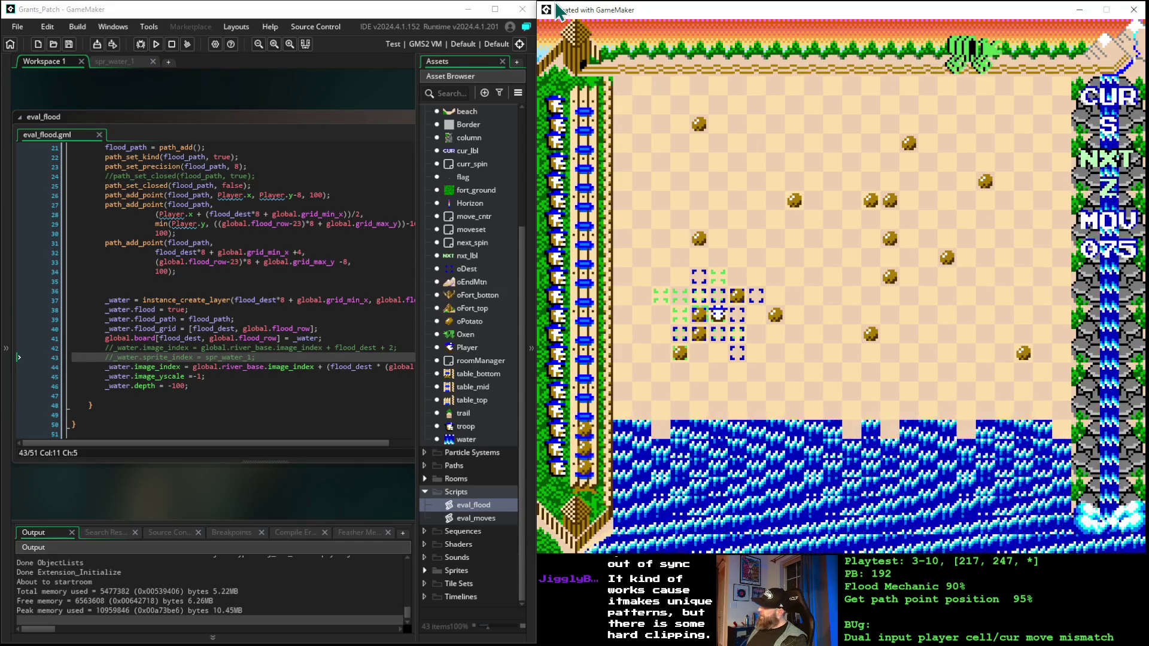
key("Down")
key("Down")
key("Right")
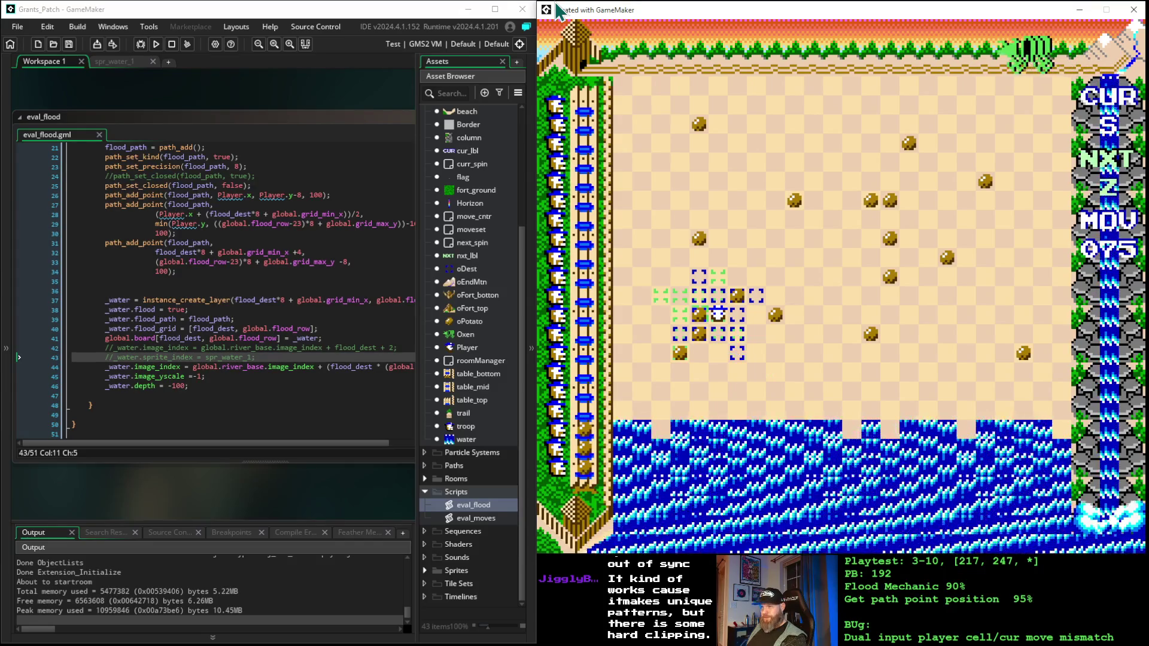
key("Left")
key("Left")
key("Left")
key("Up")
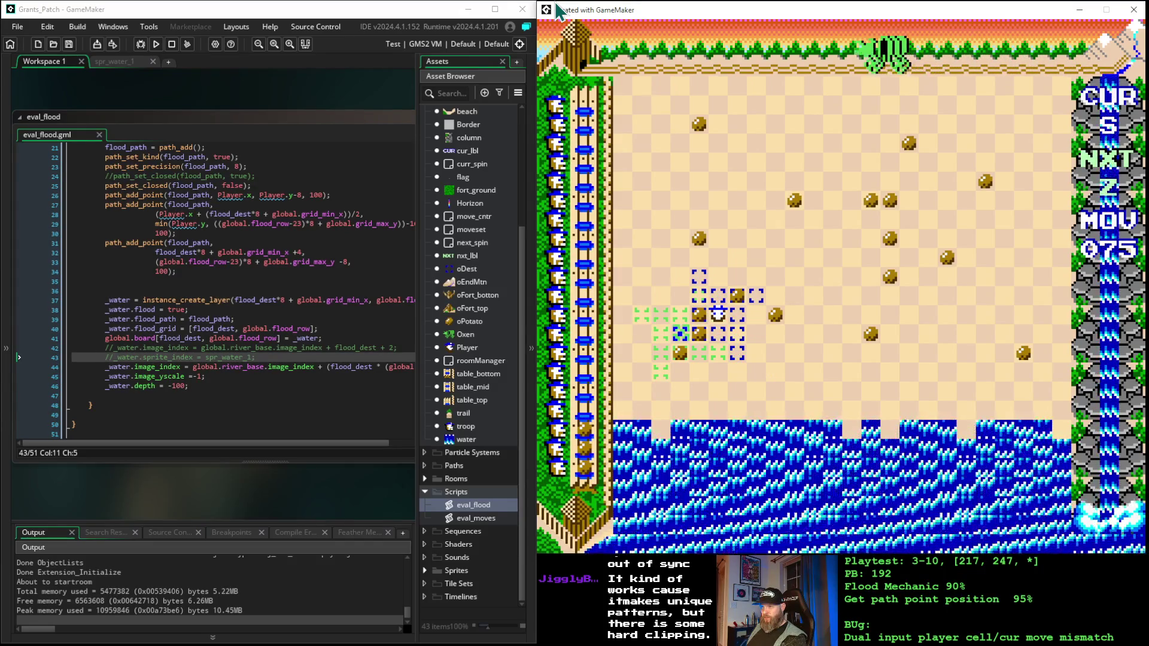
key("Return")
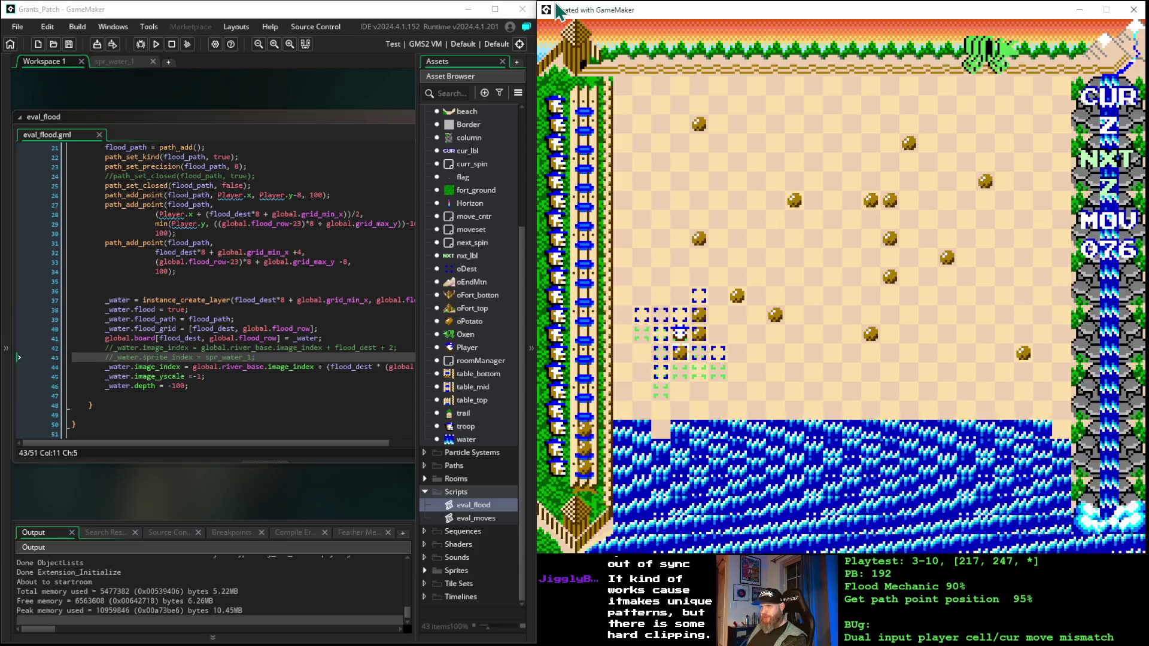
- Reposition the player down-left and up-left, then place pieces with the target moved four cells up
key("Down")
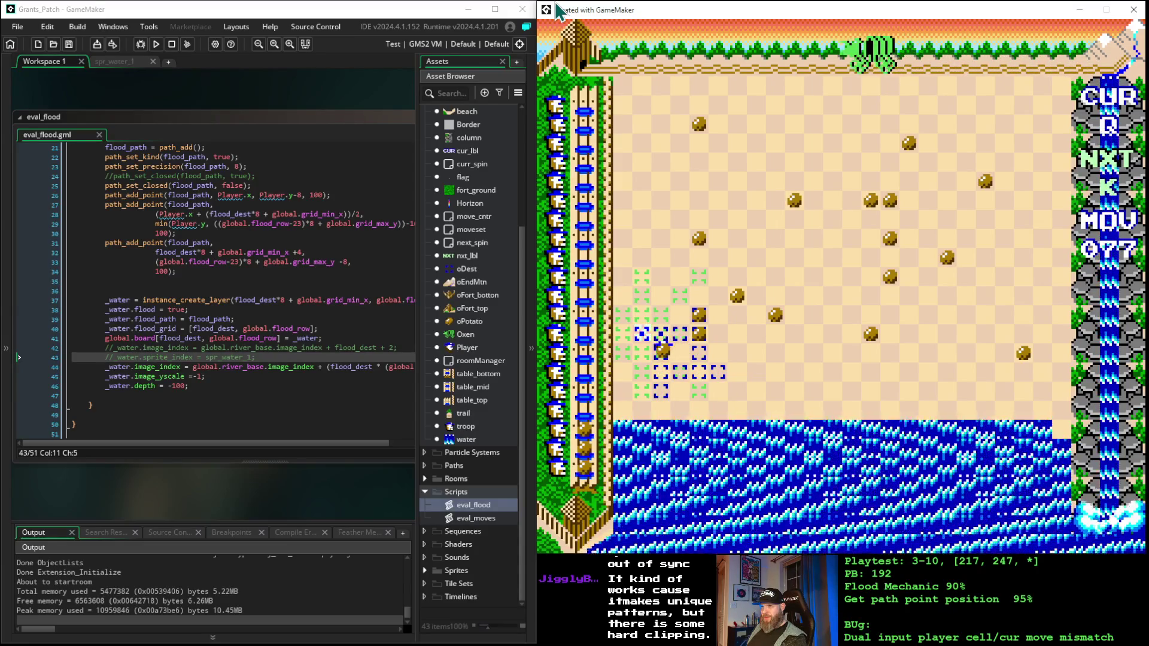
key("Left")
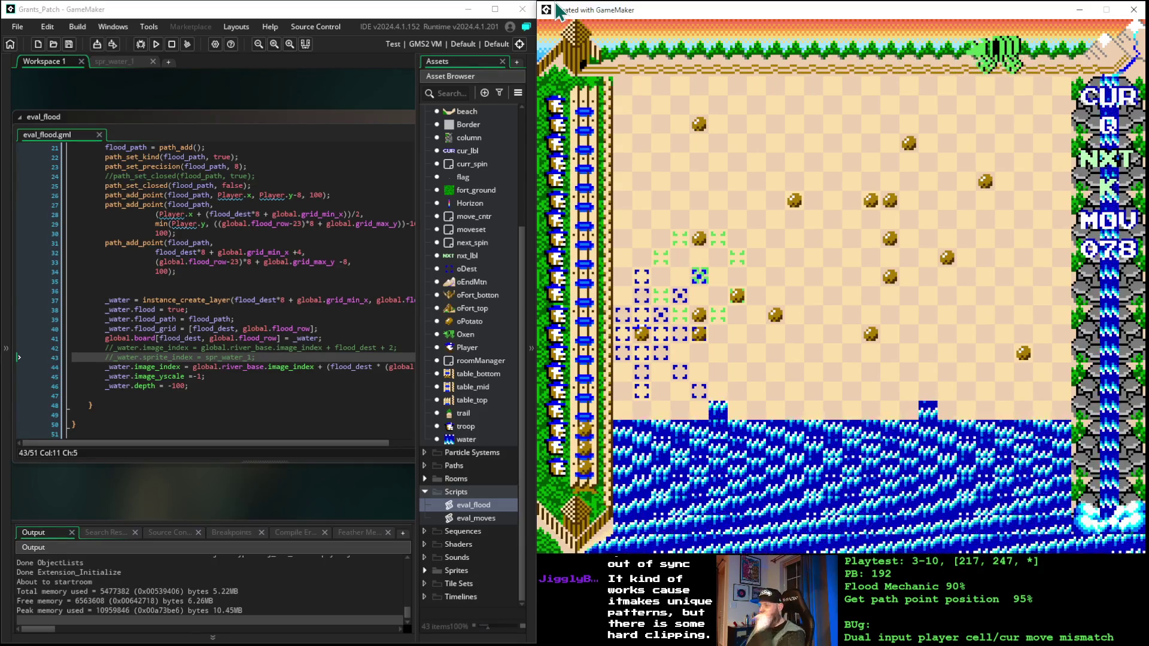
key("space")
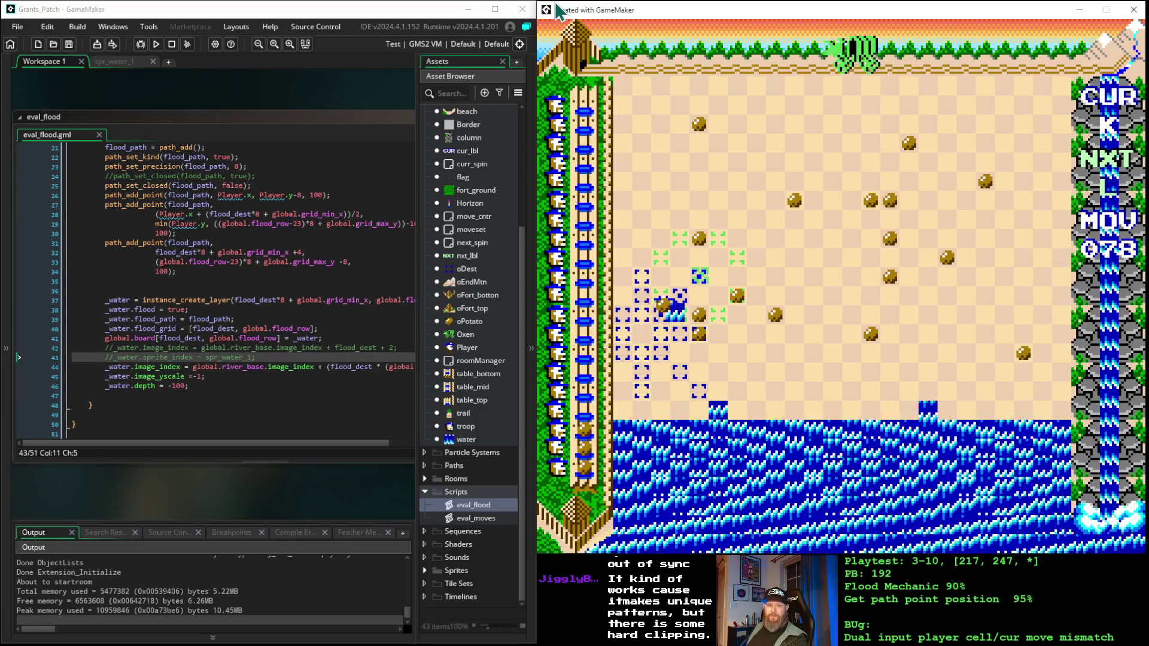
key("space")
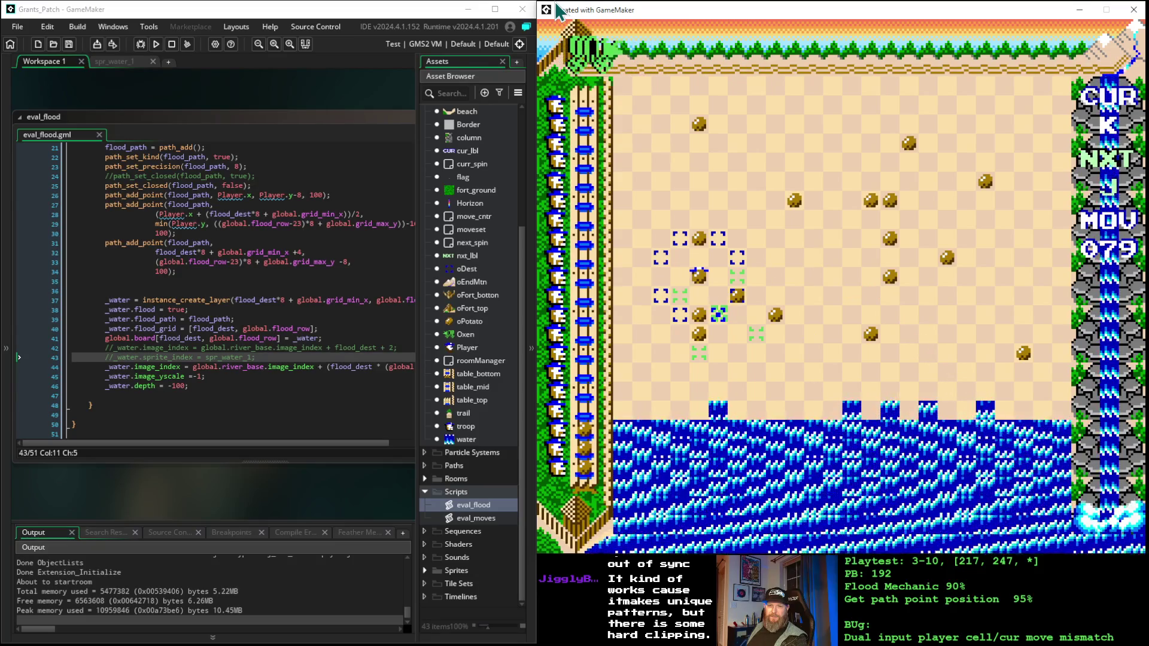
key("Up")
key("Up")
key("Up")
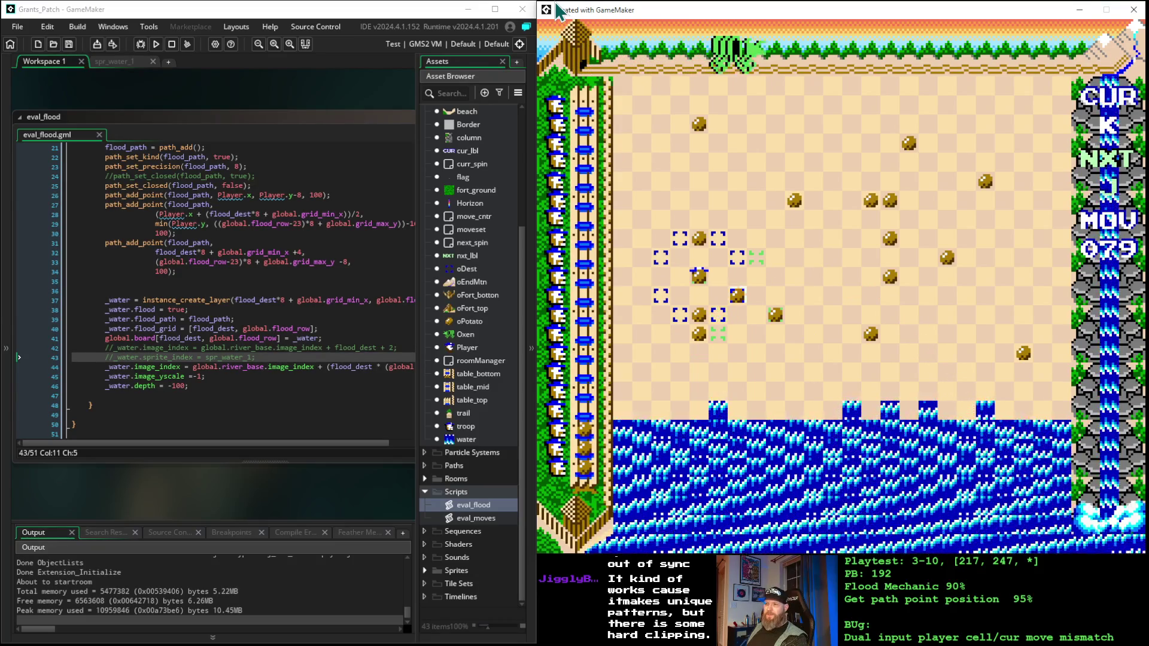
key("space")
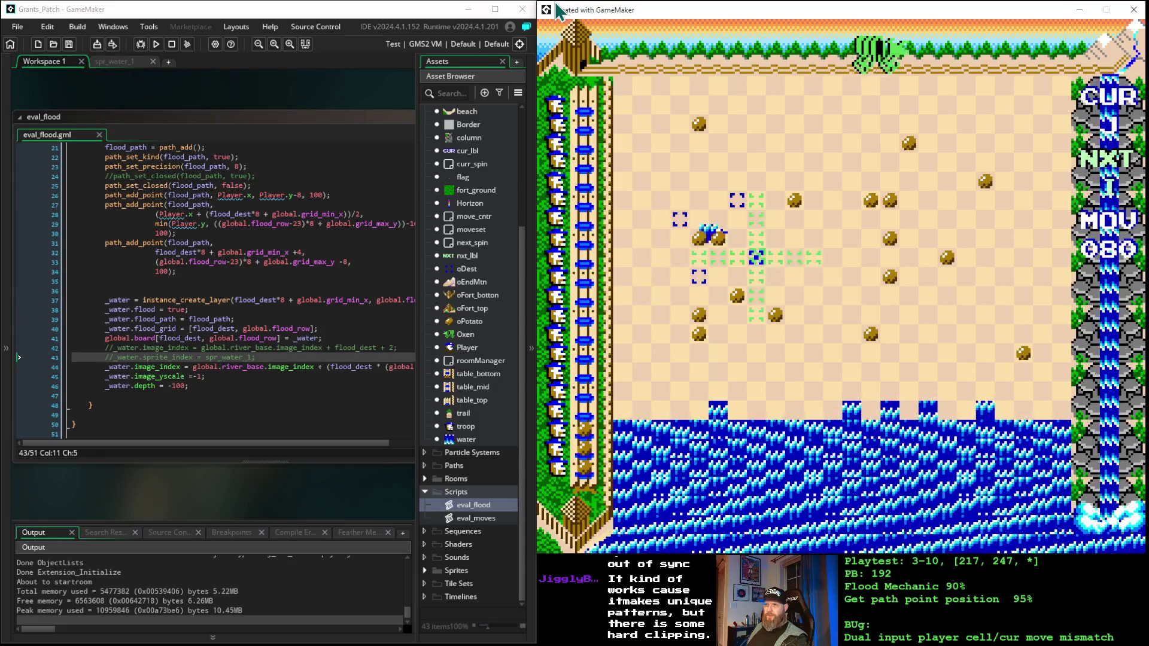
key("space")
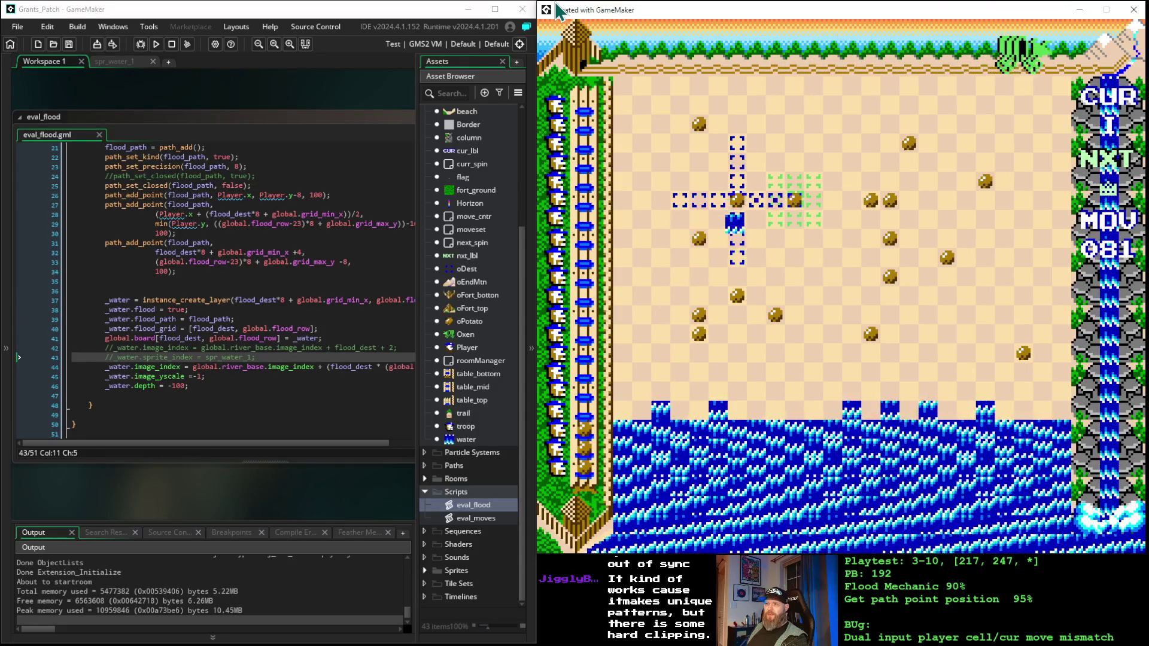
key("Up")
key("Up")
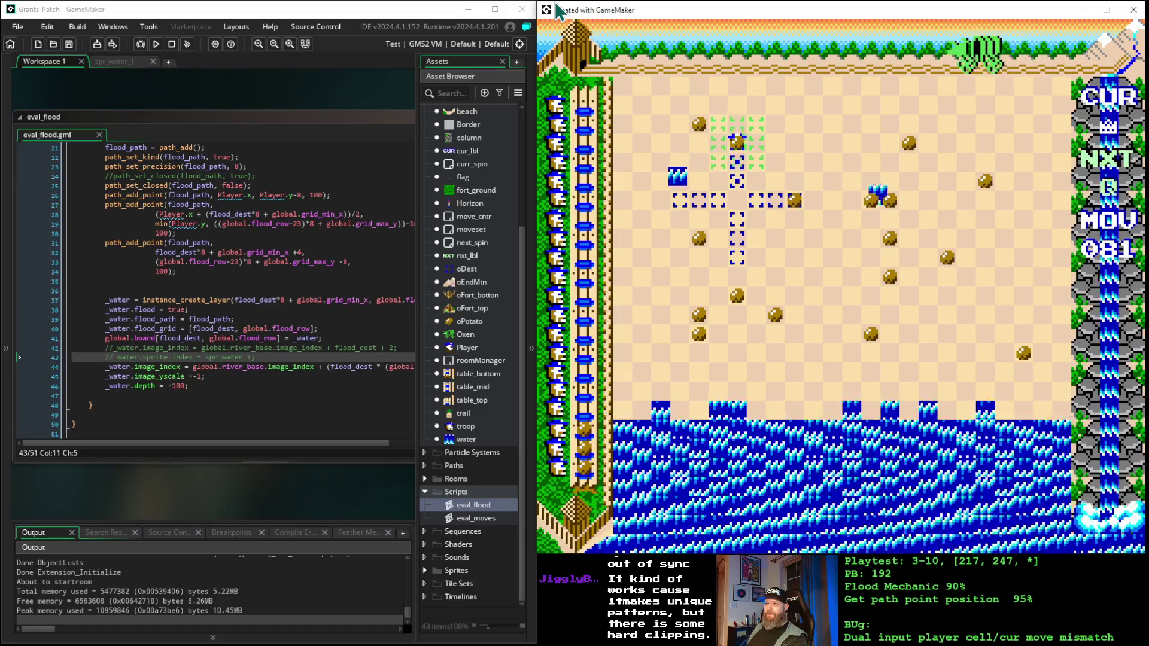
key("space")
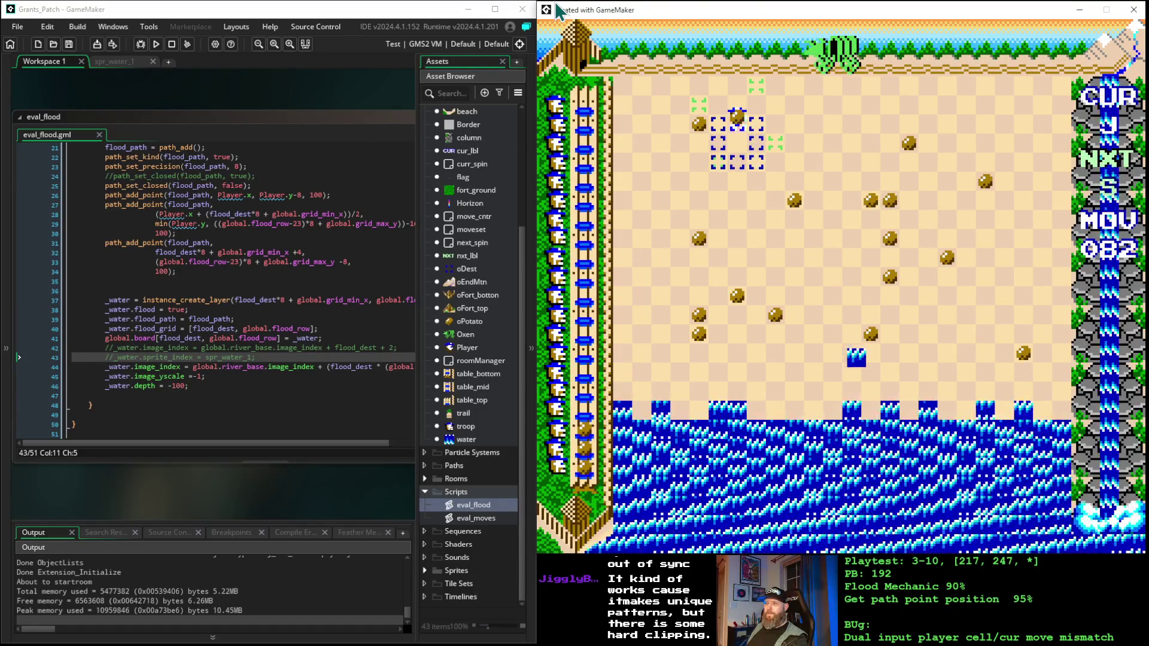
- Place more pieces near the top, triggering new water tiles until MOV reaches 092
key("space")
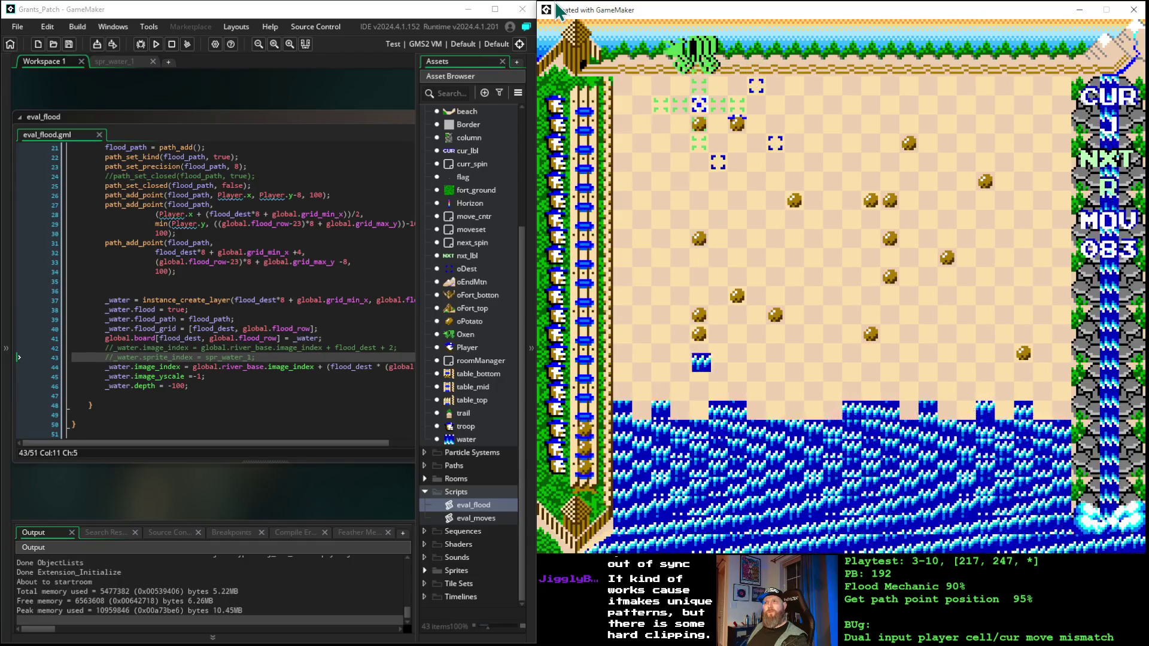
key("space")
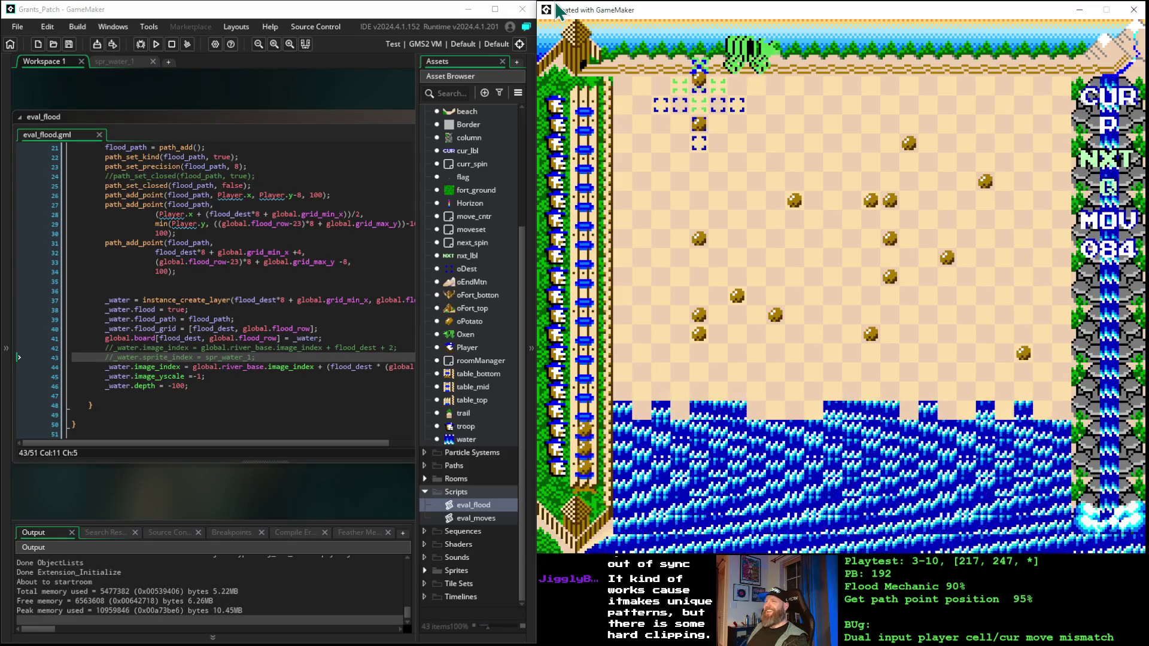
key("space")
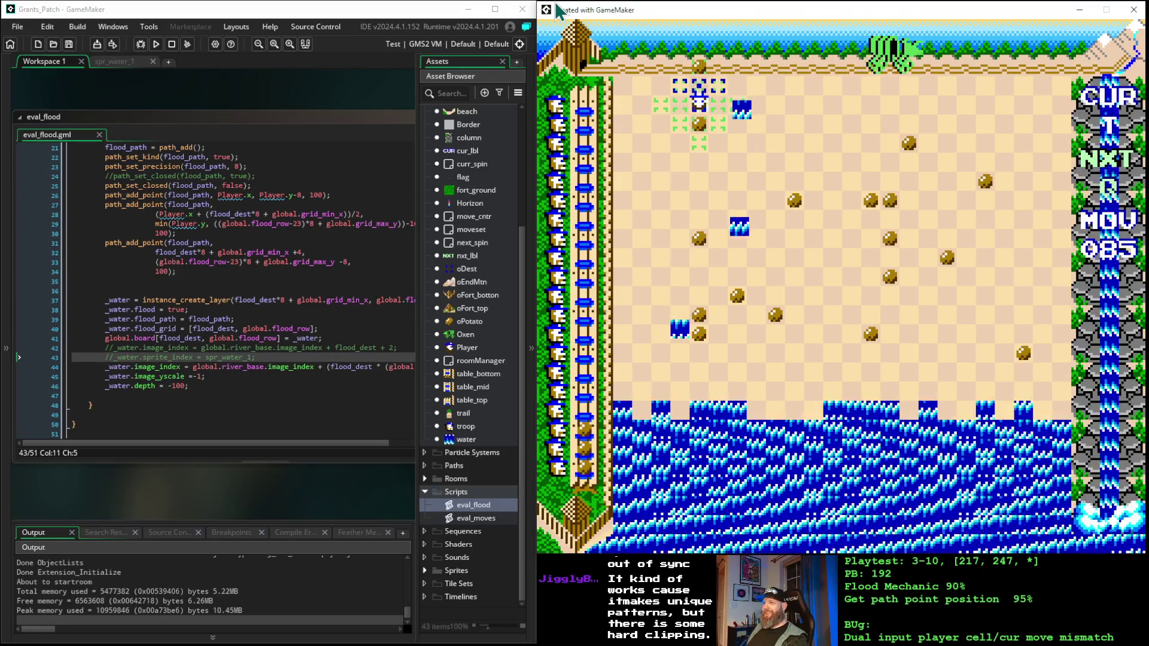
key("space")
key("space")
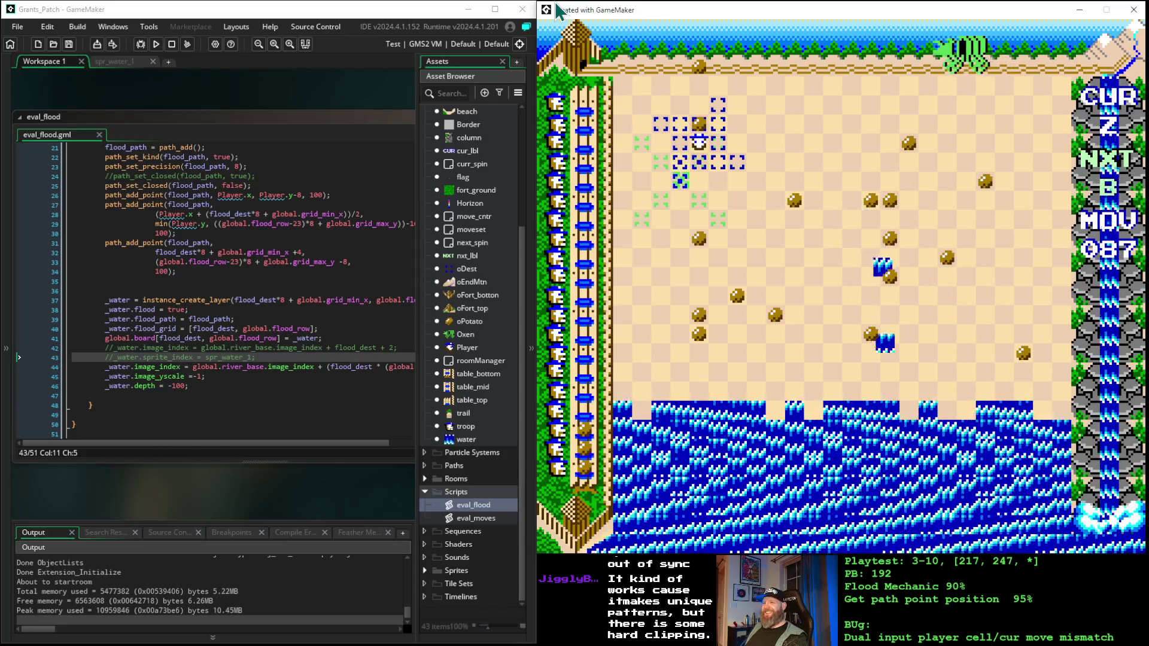
key("space")
key("space")
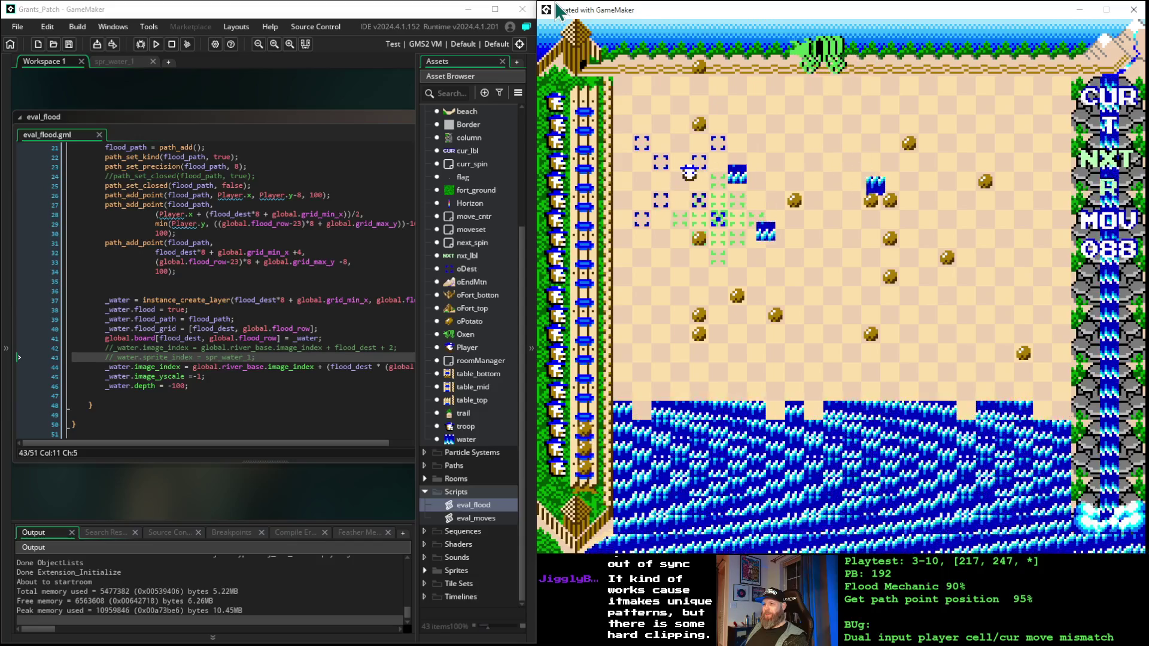
key("space")
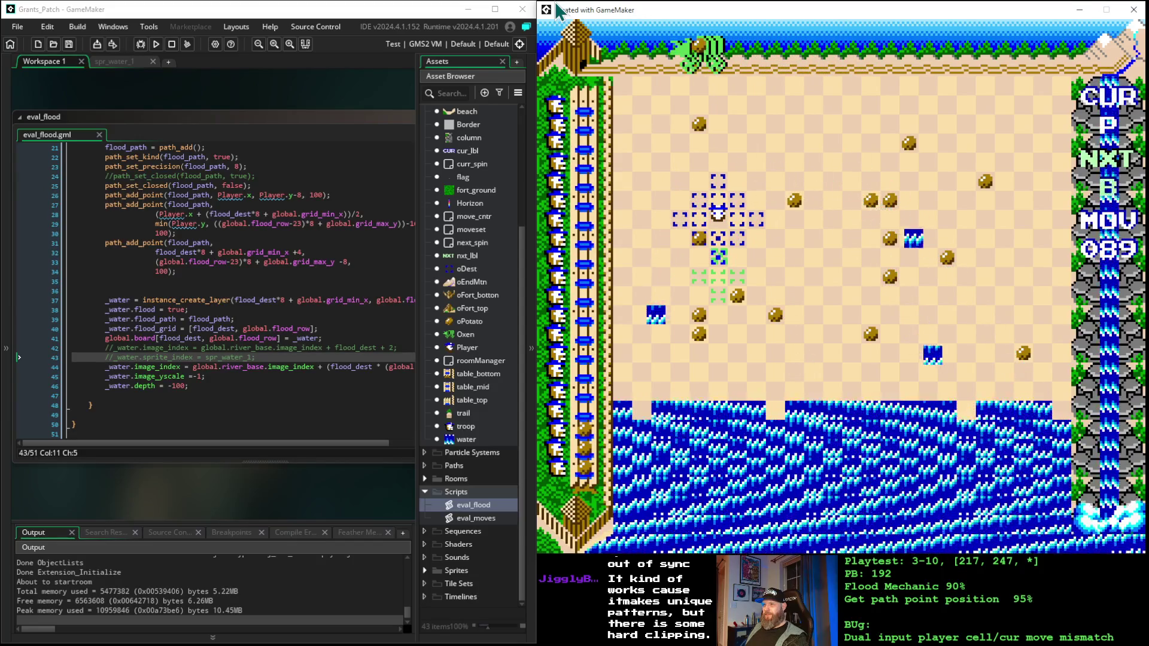
key("space")
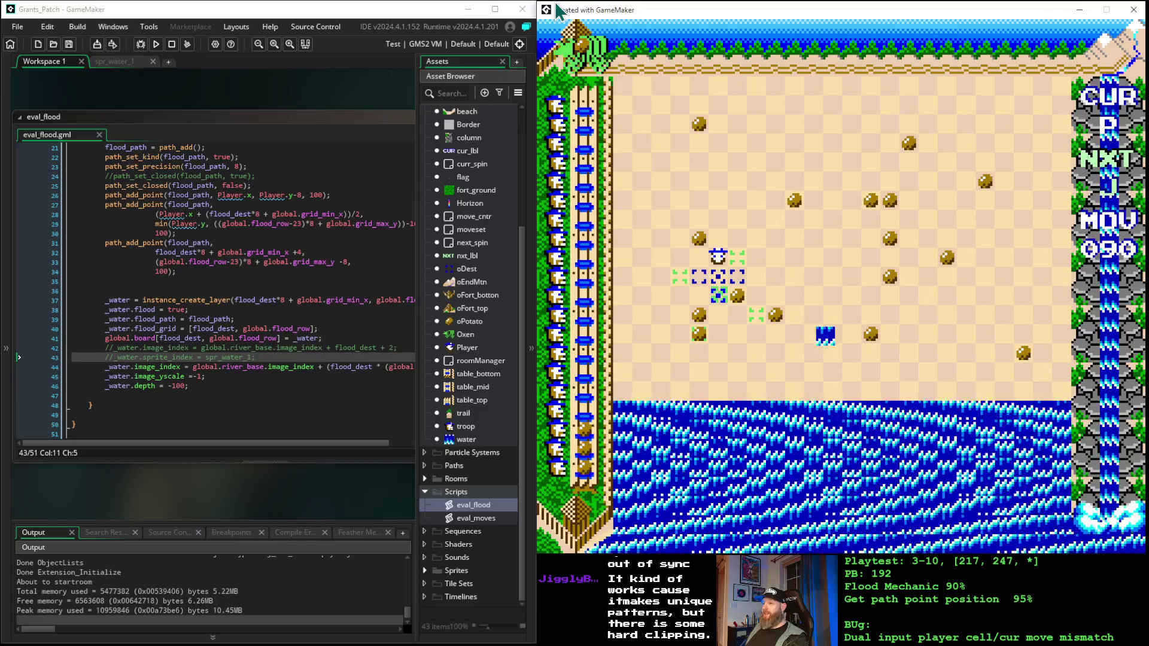
key("space")
key("space")
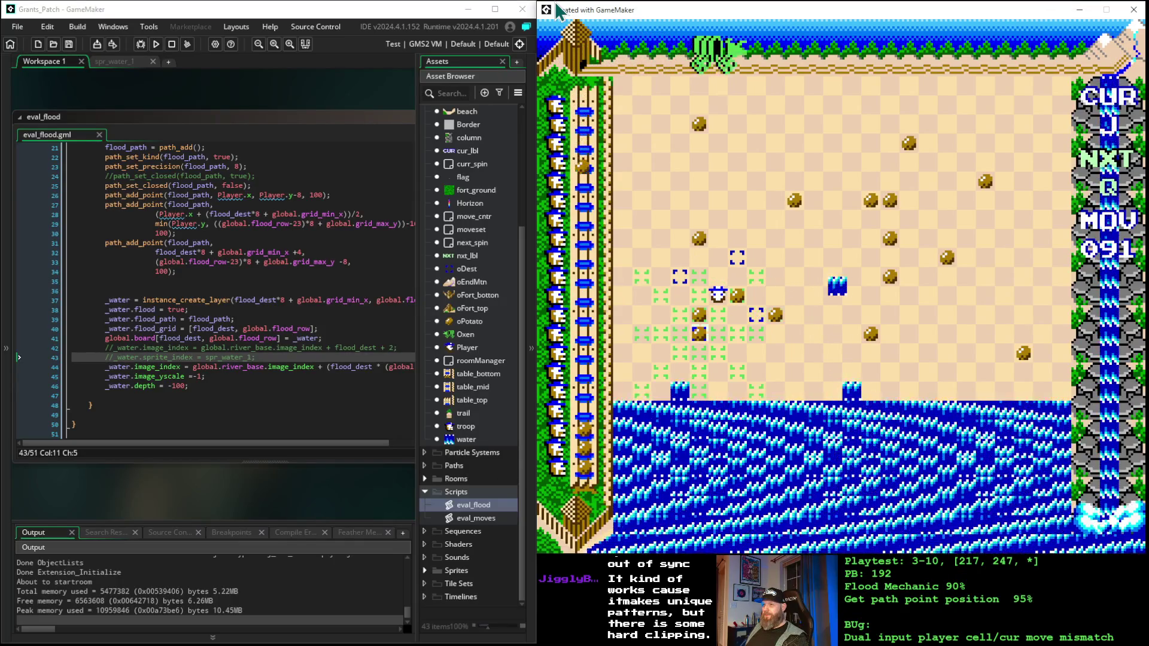
key("space")
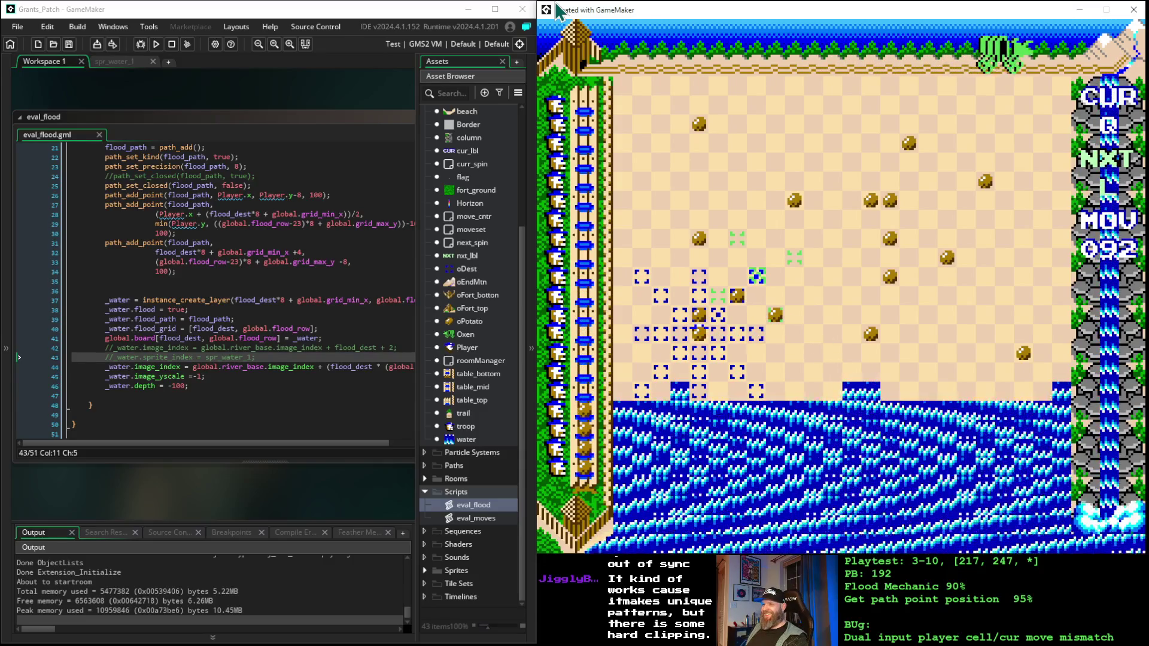
key("space")
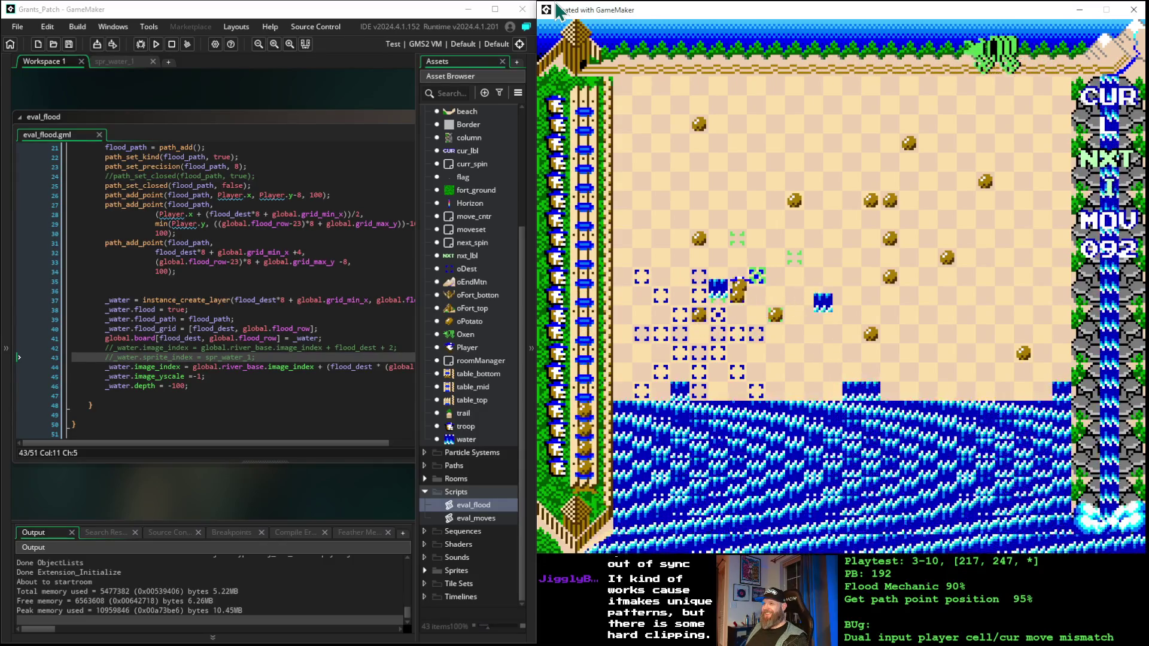
- Place the current piece on the board
key("space")
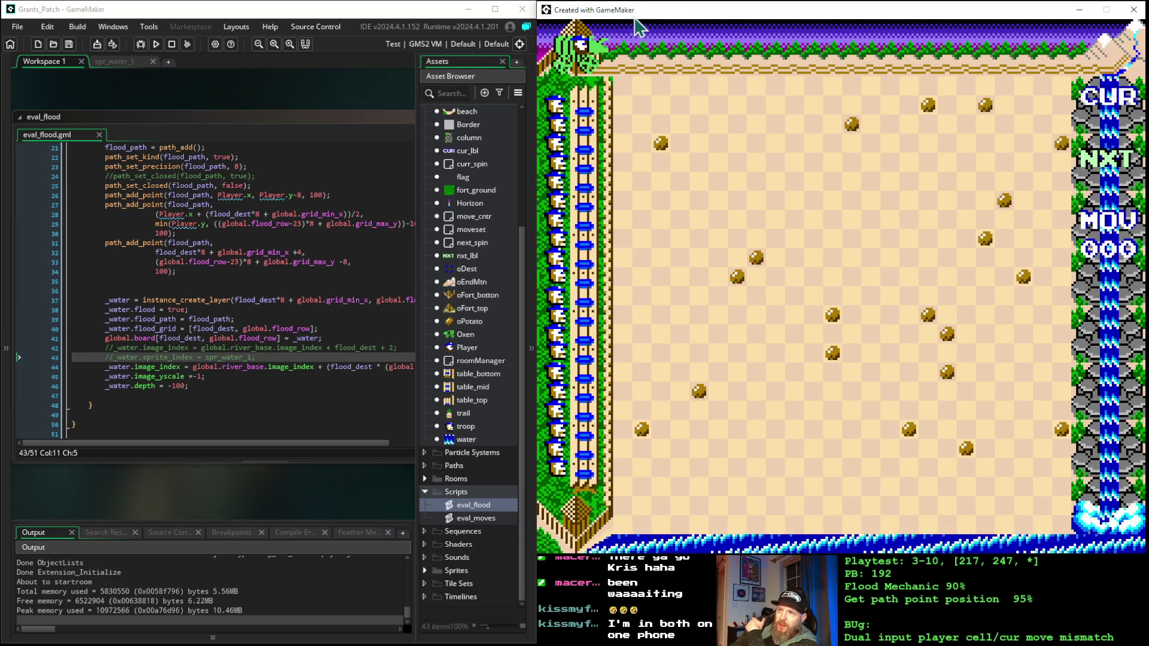
left_click(388, 12)
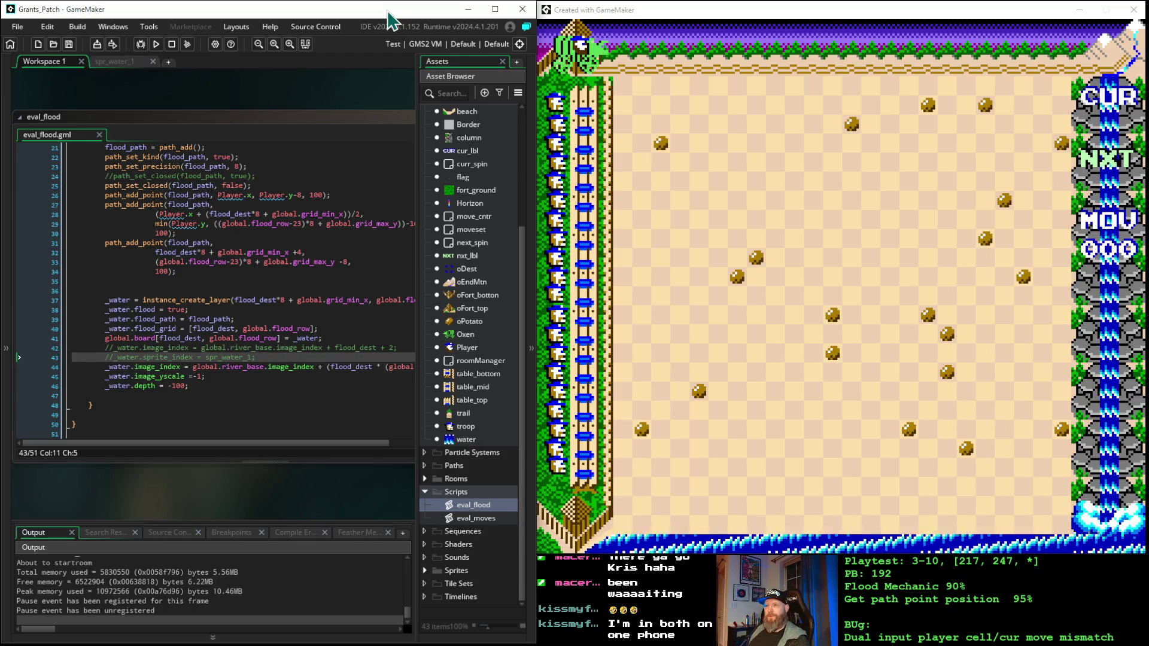
left_click(743, 25)
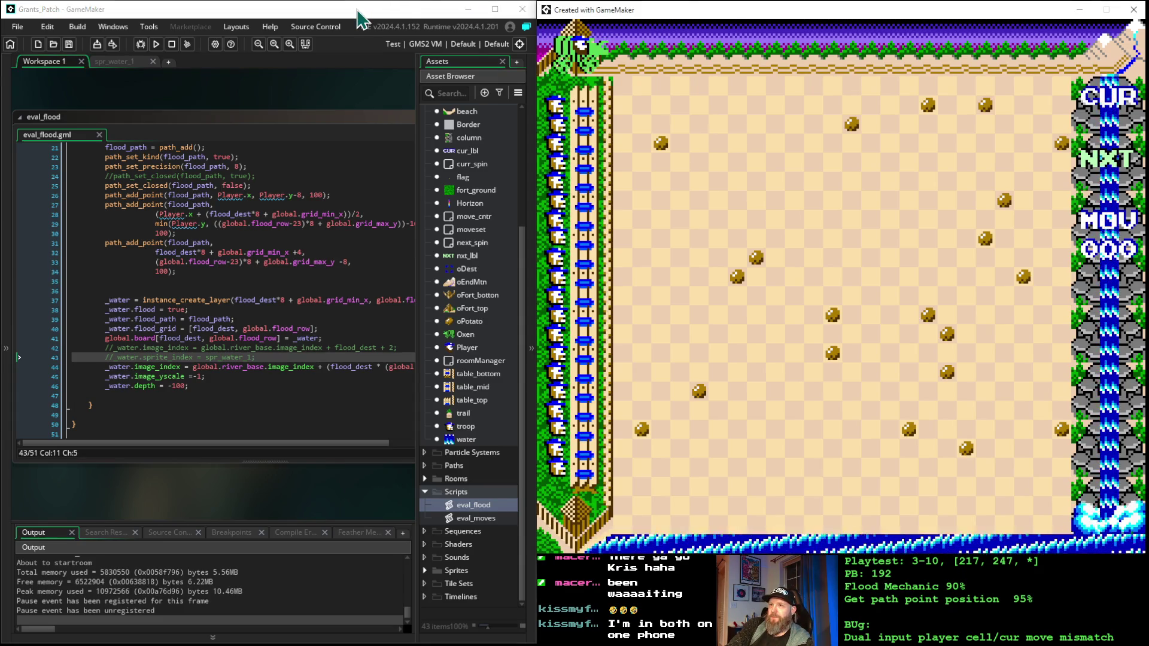
- Move the player four cells right along the top path onto the board
key("Right")
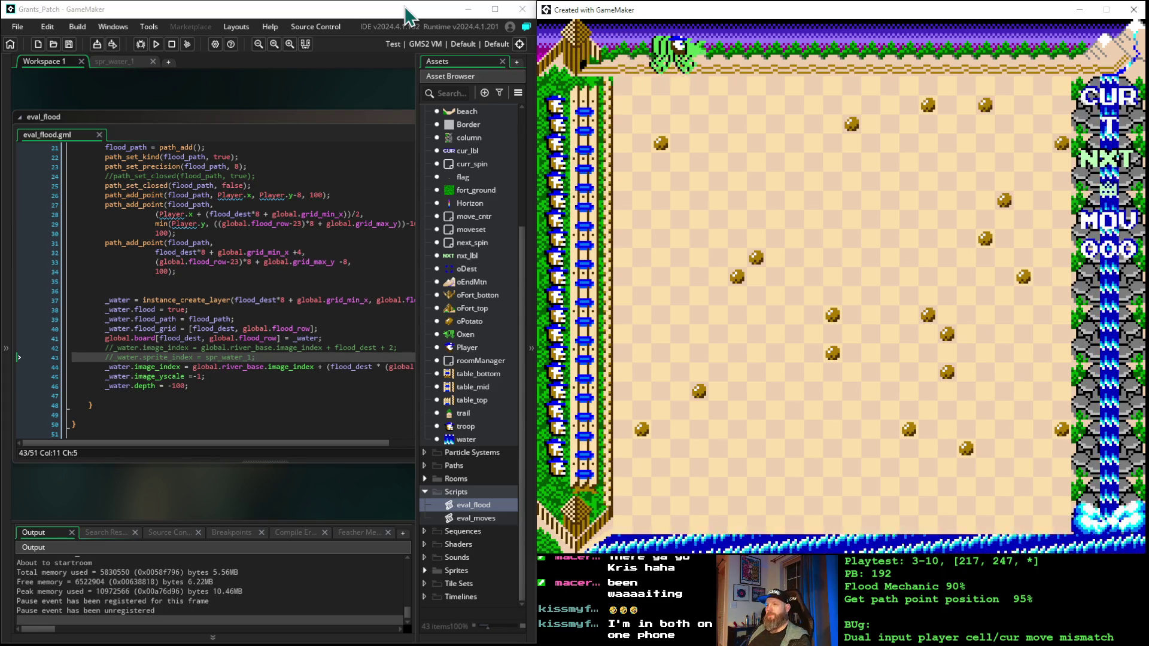
key("Right")
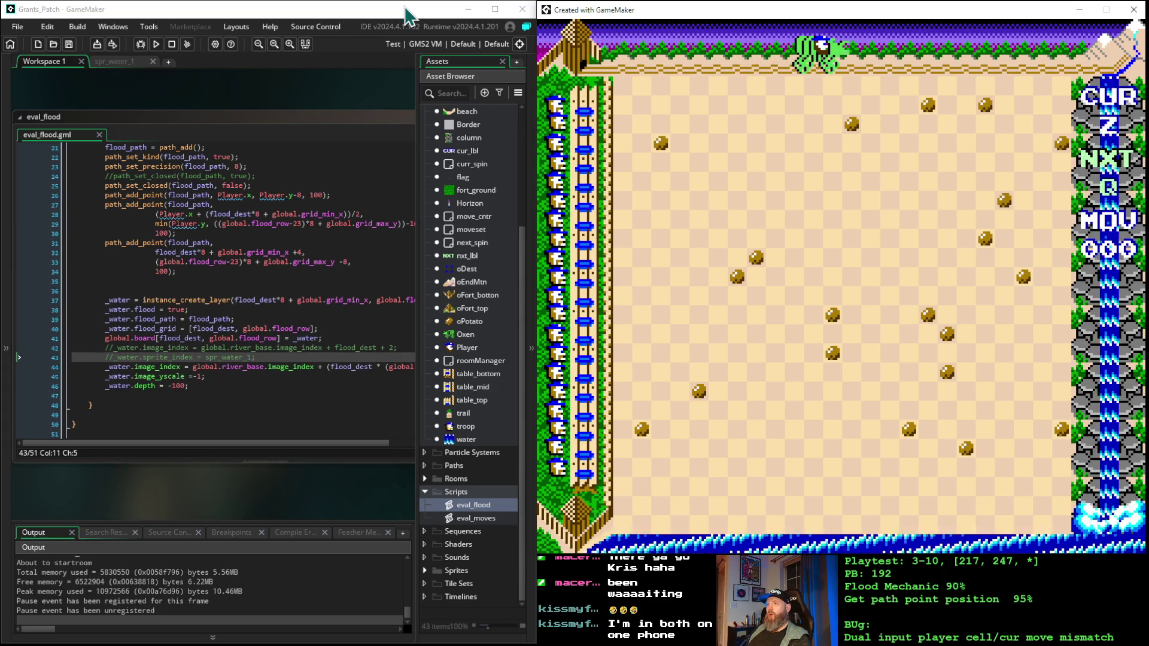
key("Right")
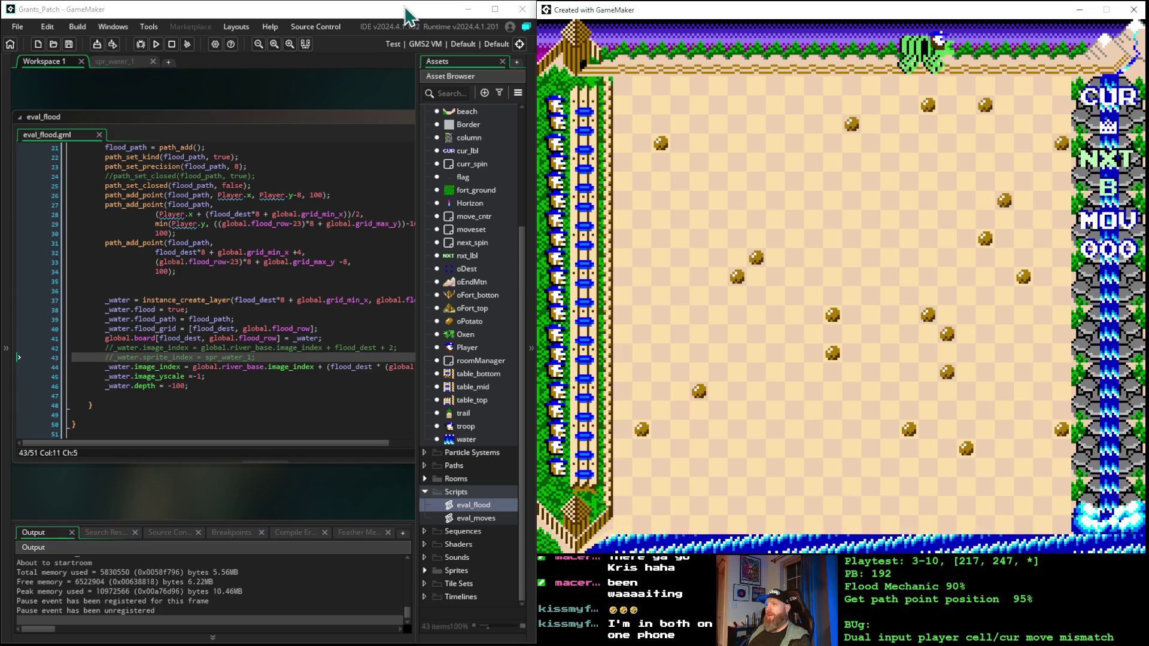
key("Right")
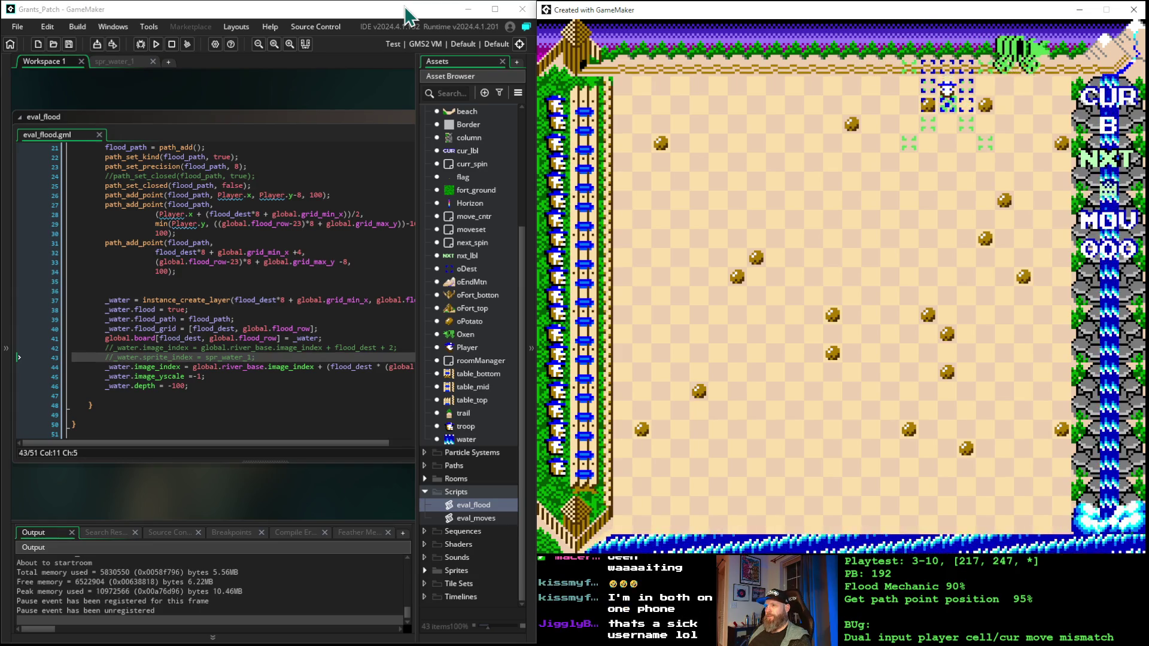
- Place pieces toward the lower right so water tiles spread, reaching move 013
key("Down")
key("Down")
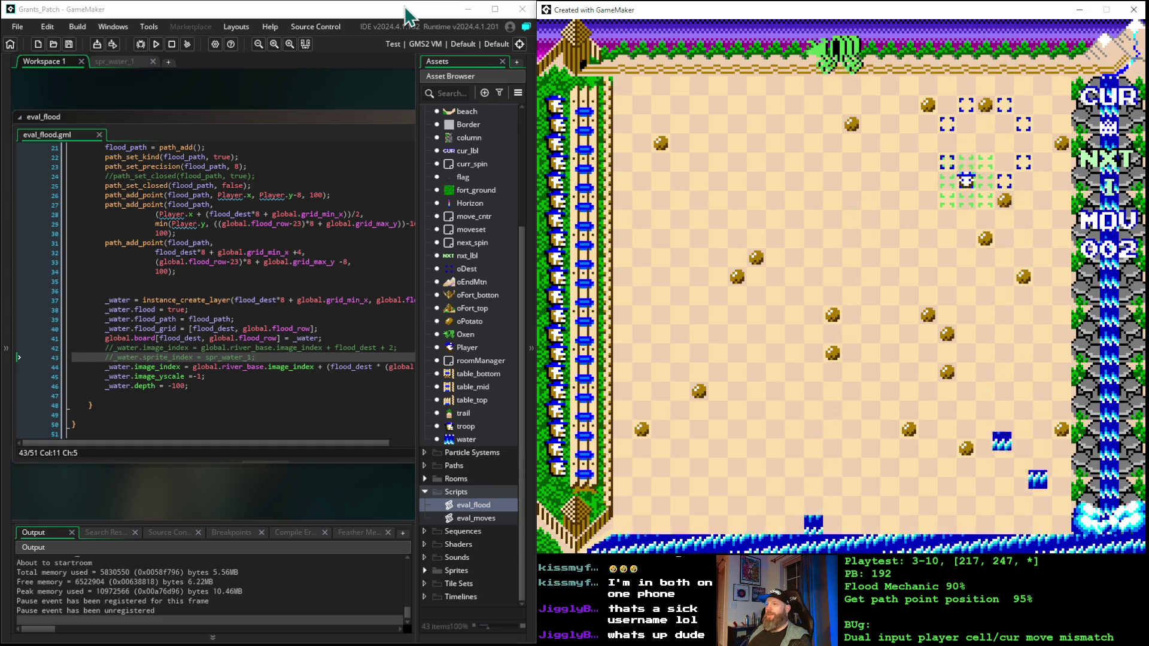
key("Down")
key("Down")
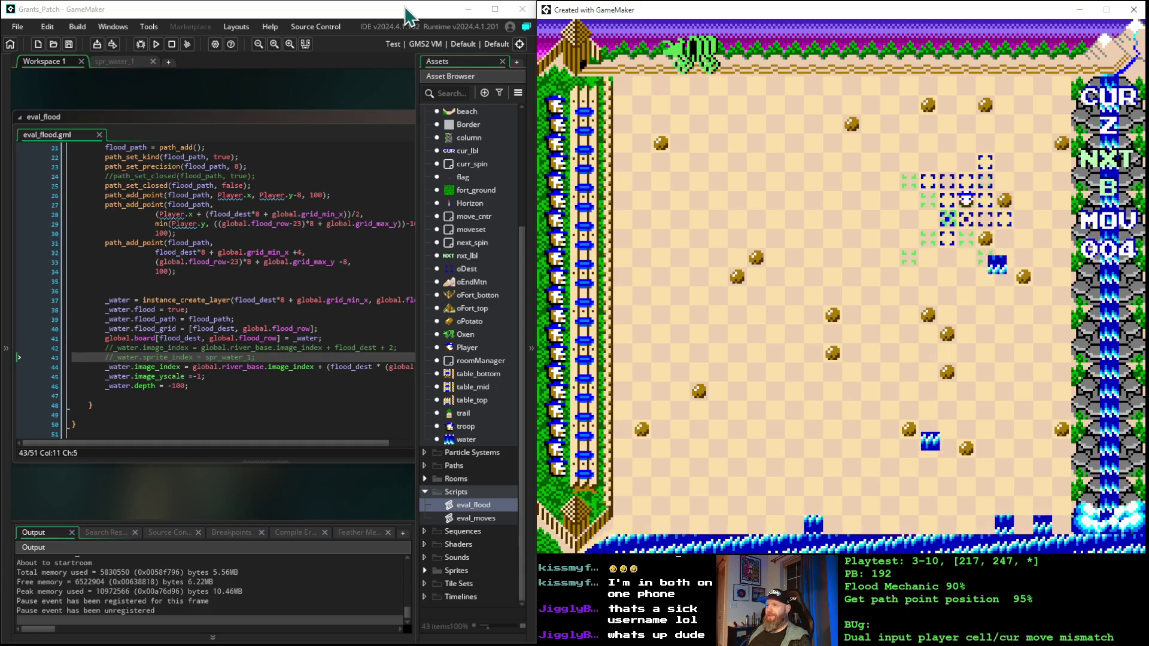
key("Down")
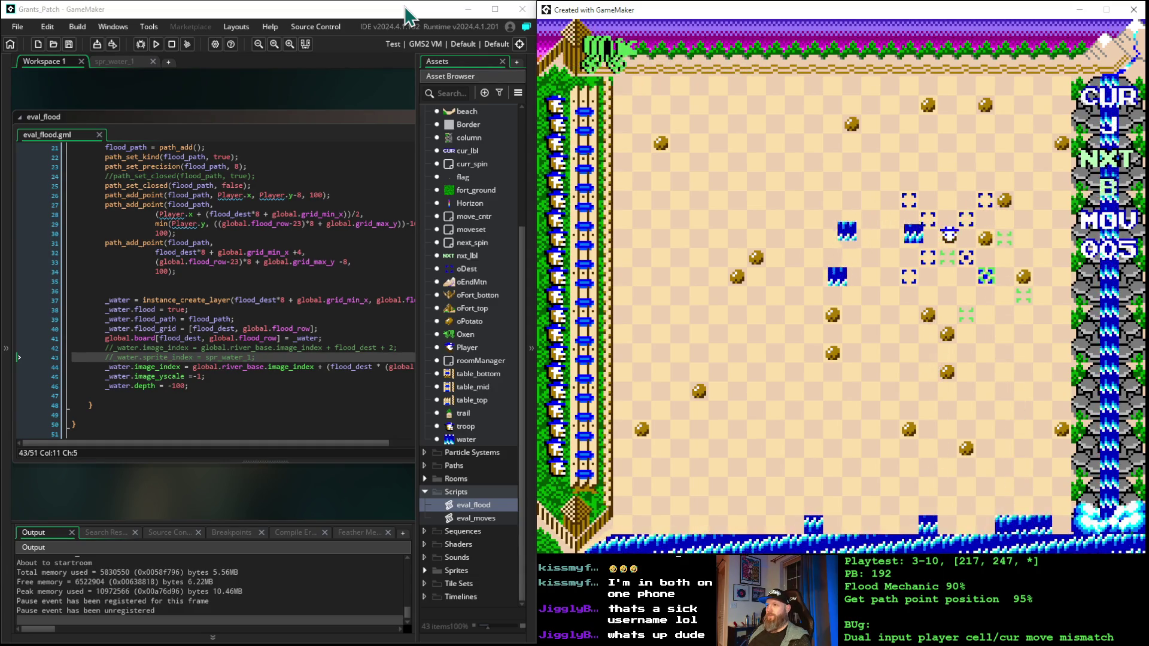
key("Right")
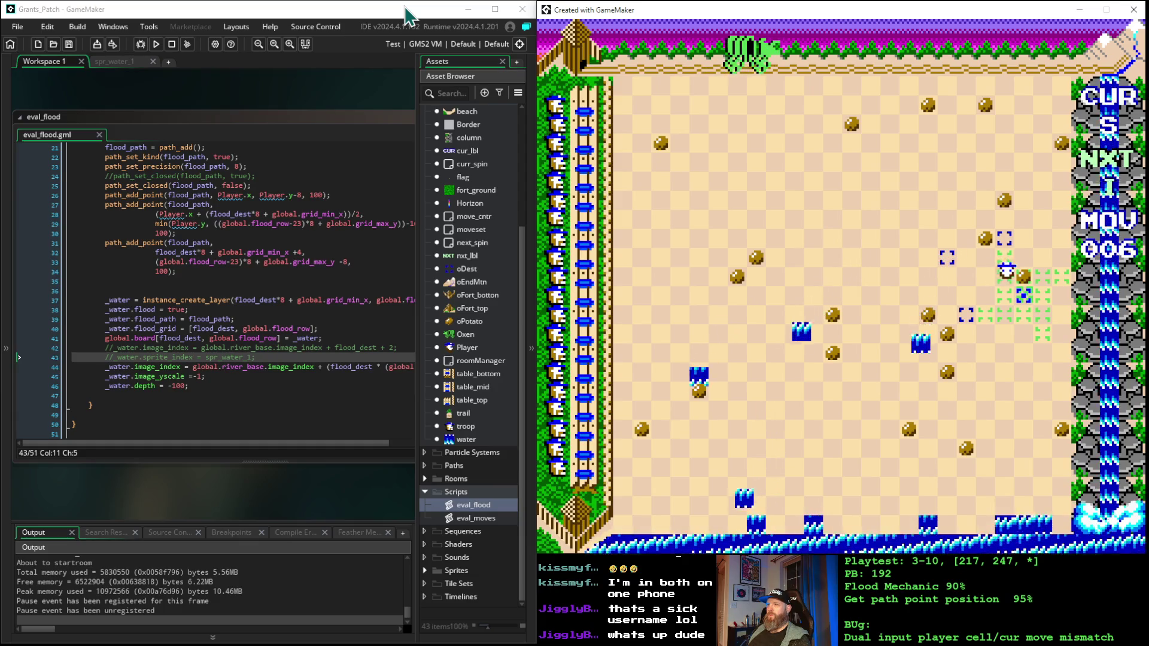
key("Right")
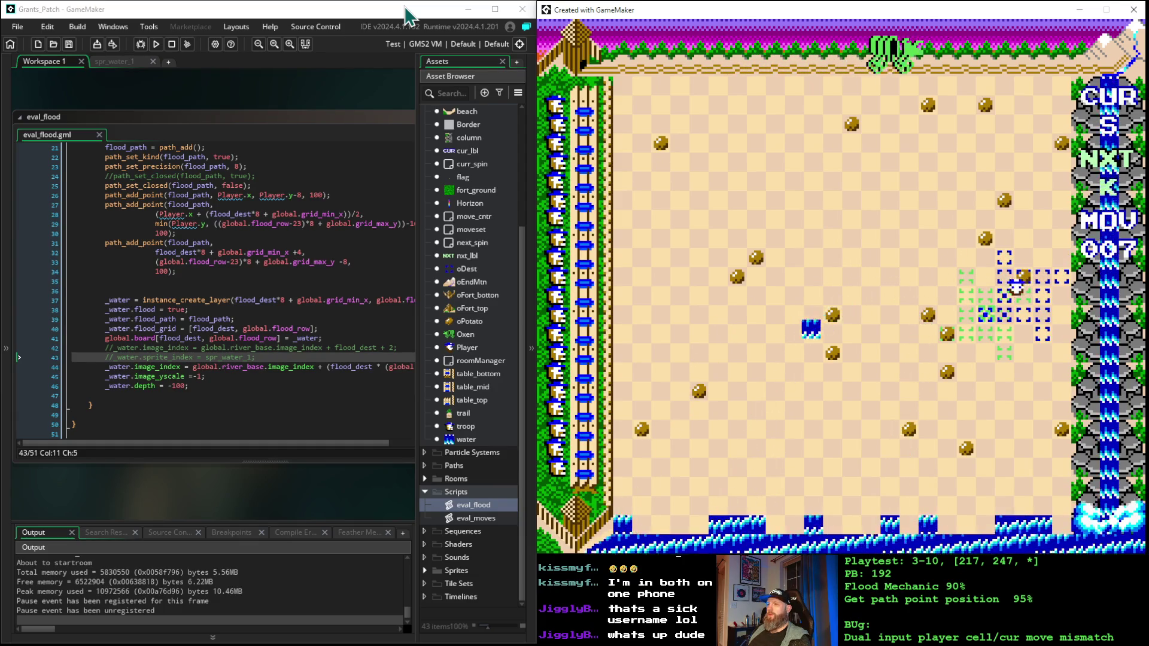
key("Down")
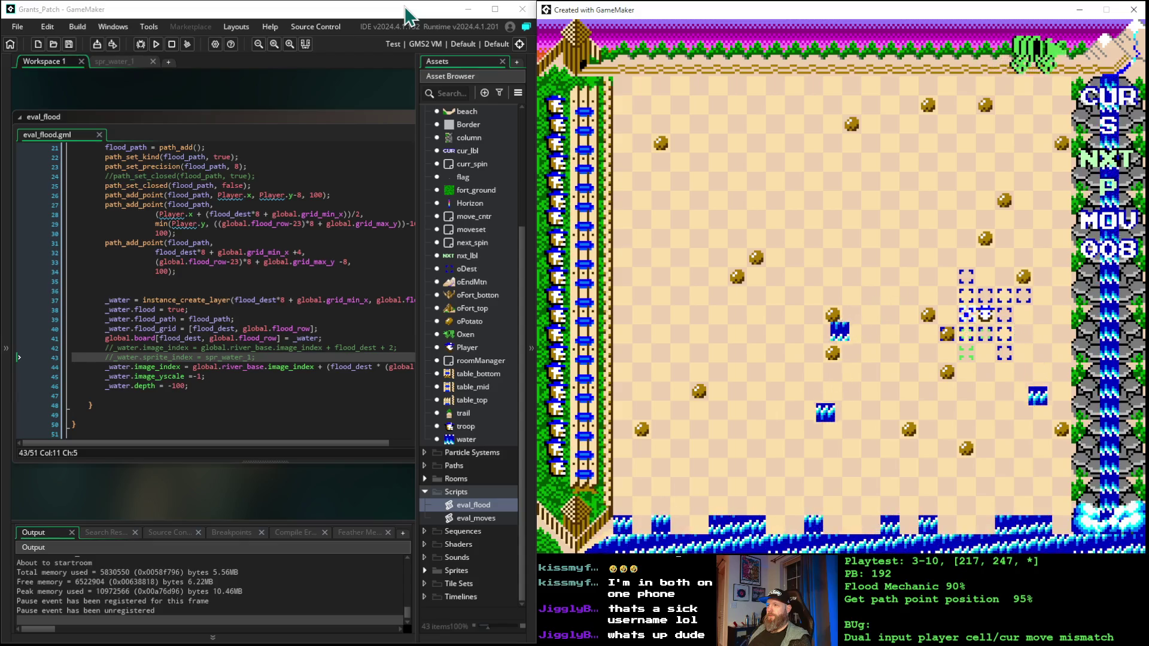
key("Right")
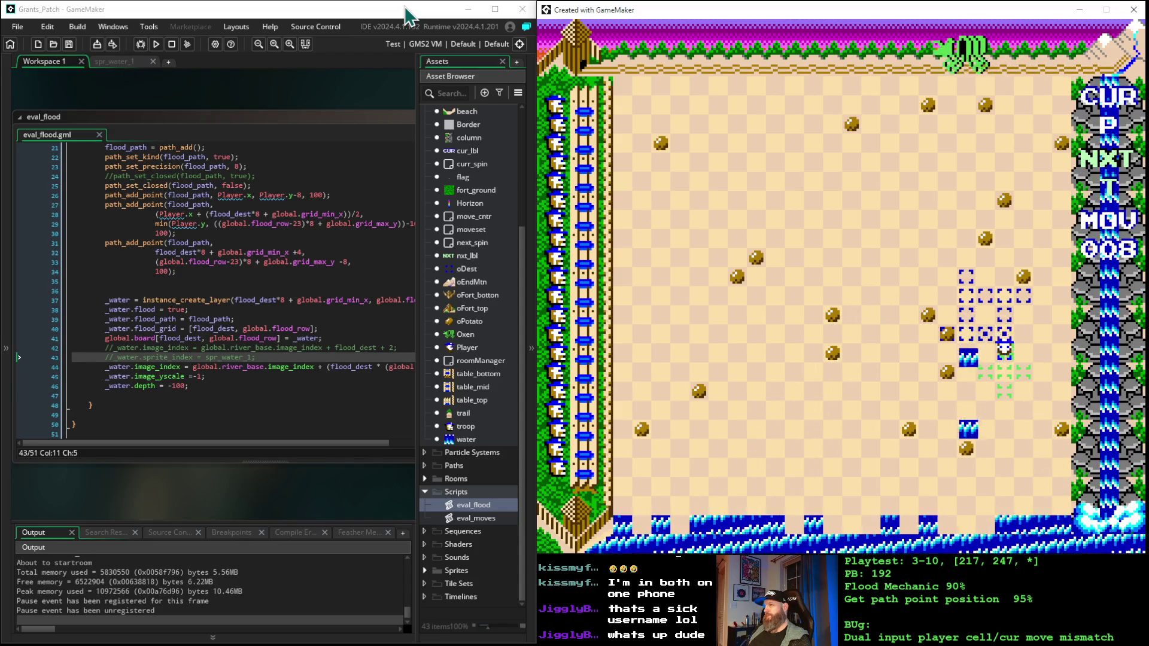
key("Down")
key("Down")
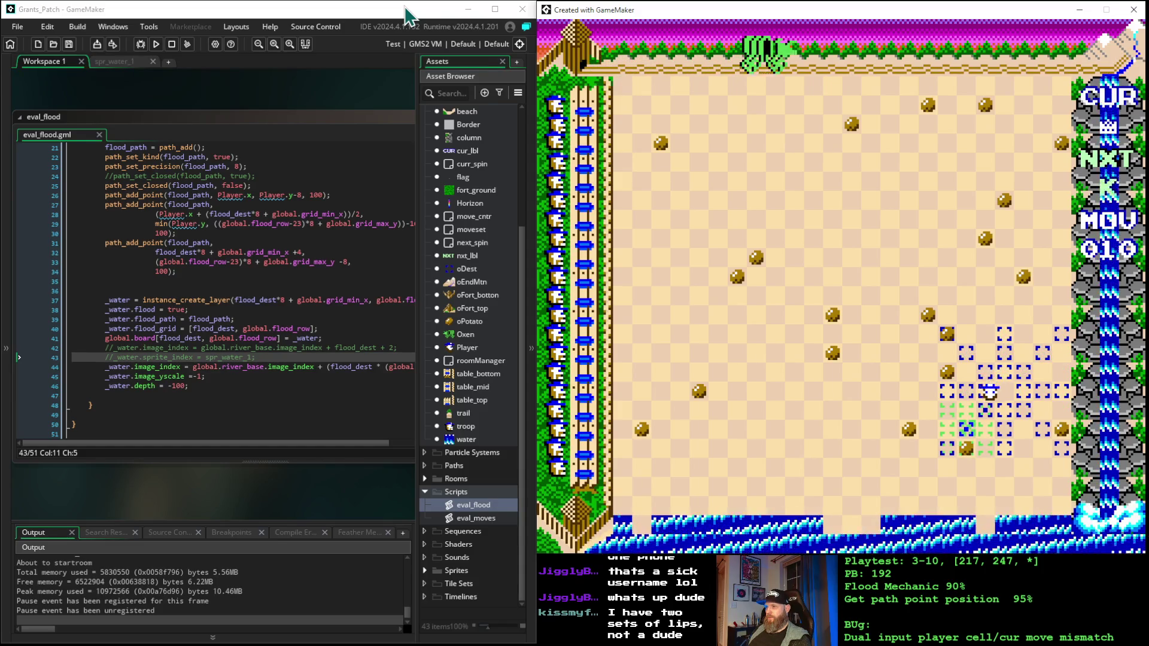
key("space")
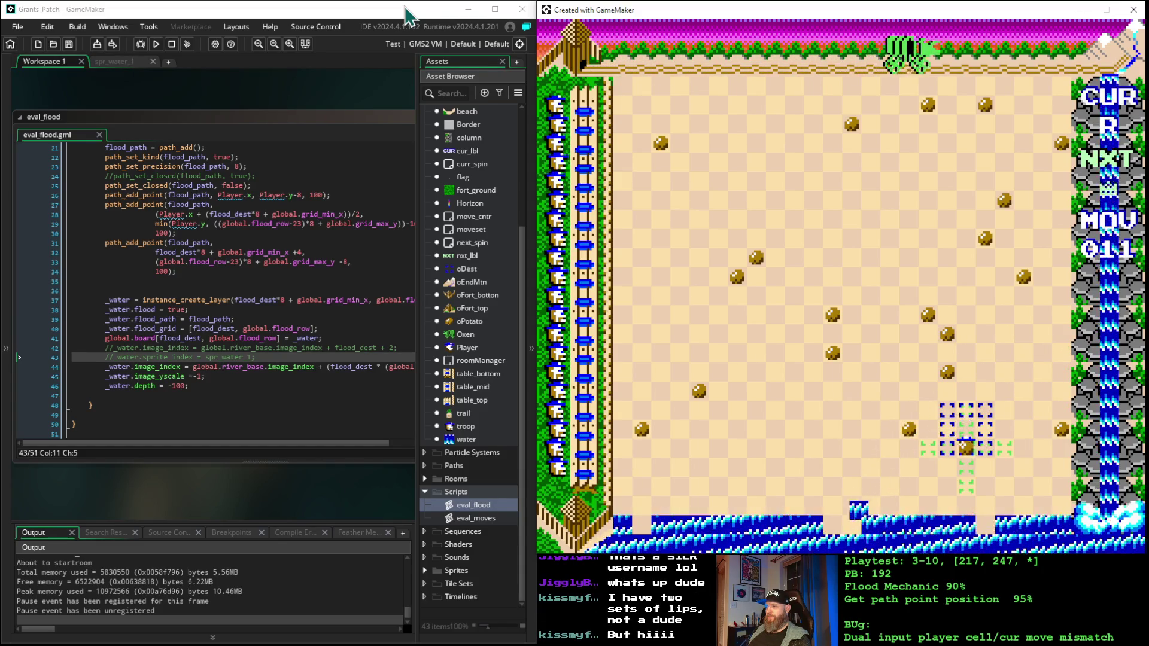
key("space")
key("space")
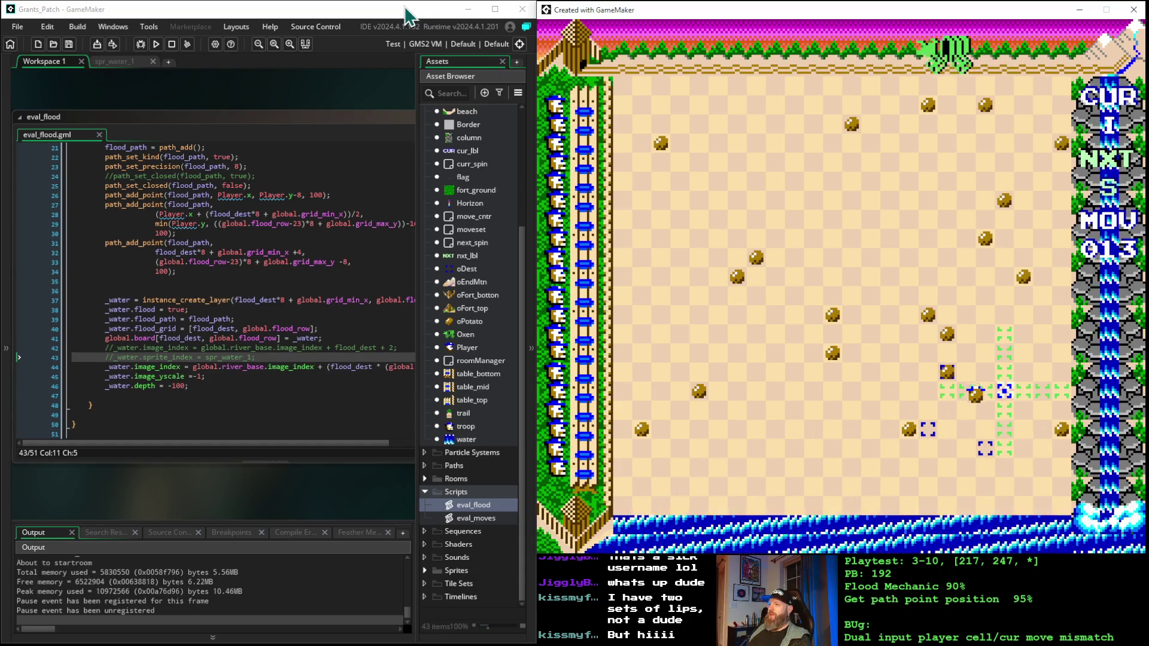
- Place three pieces with the action key to spawn more water tiles
key("space")
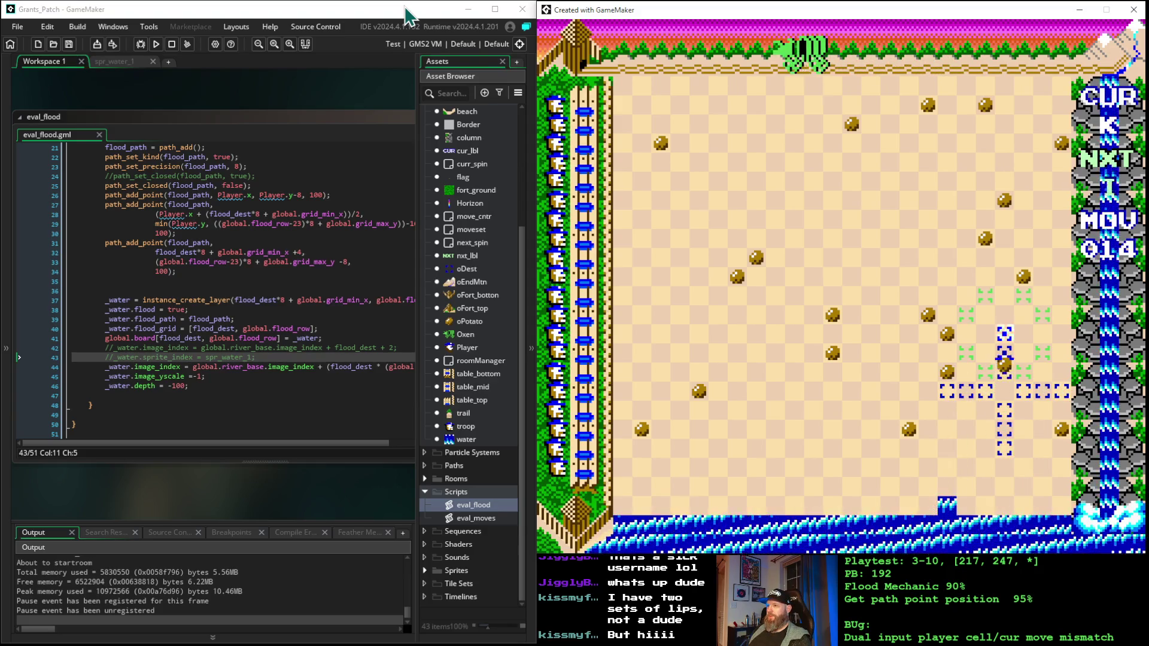
key("space")
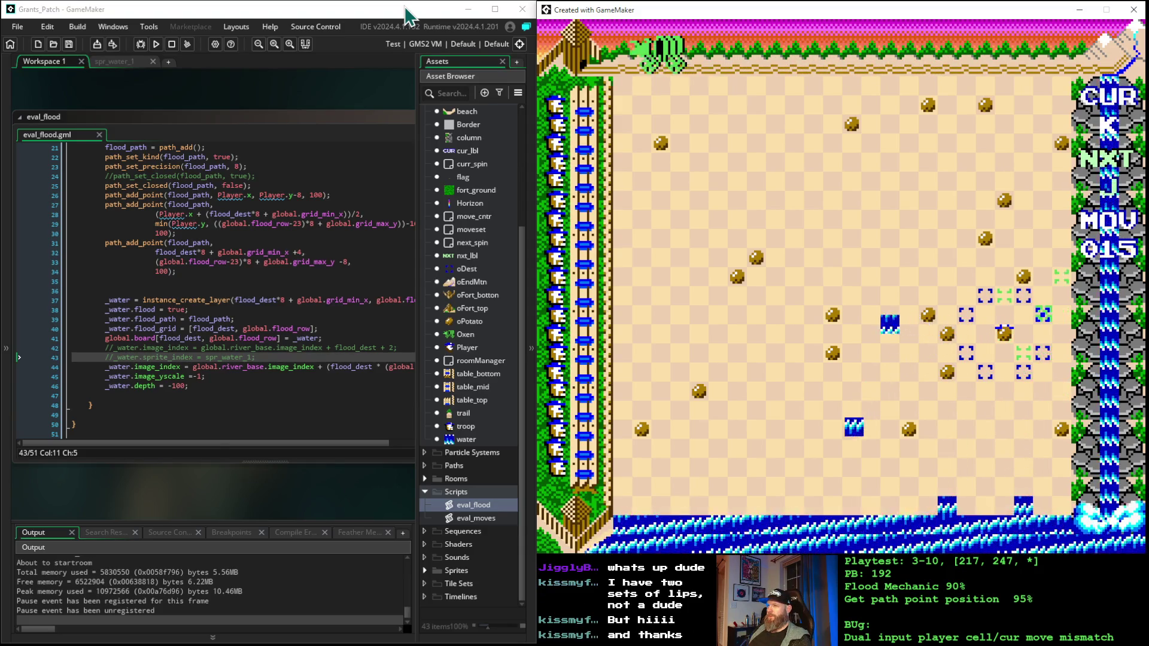
key("space")
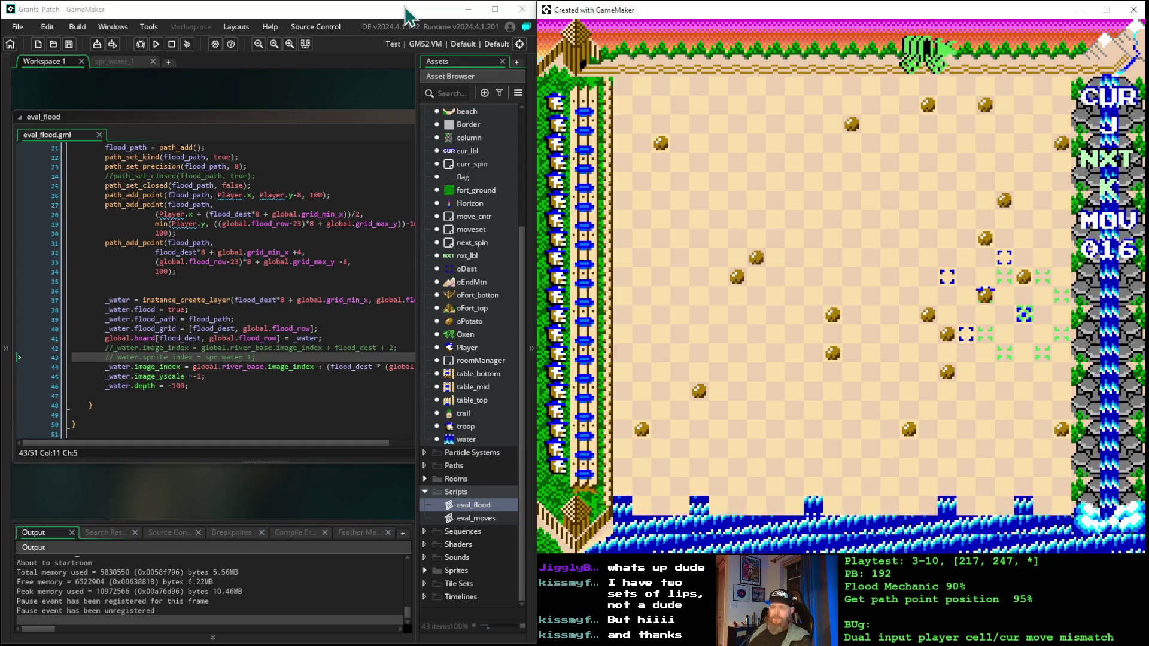
- Move the player nine cells up the board
key("Up")
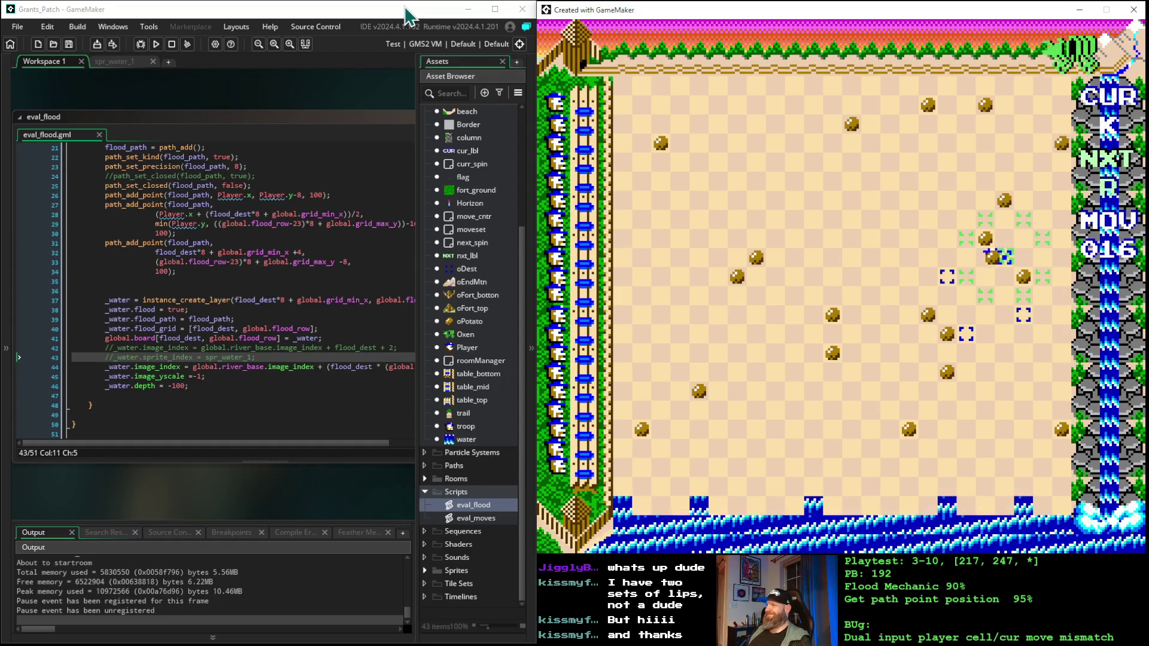
key("Up")
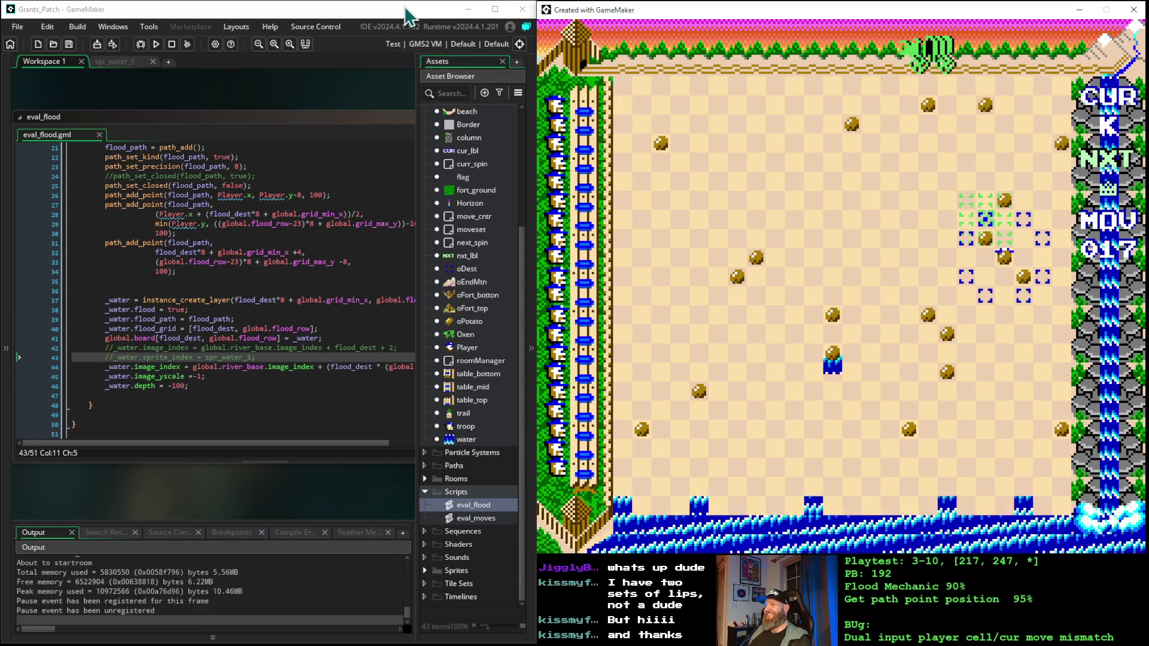
key("Up")
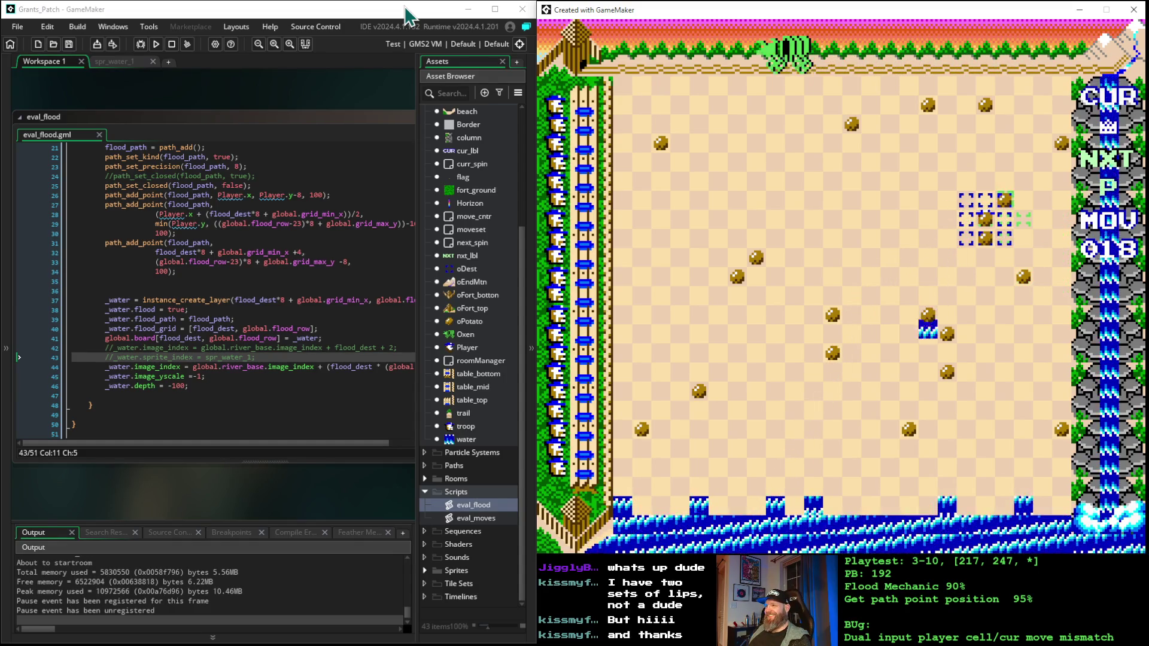
key("Up")
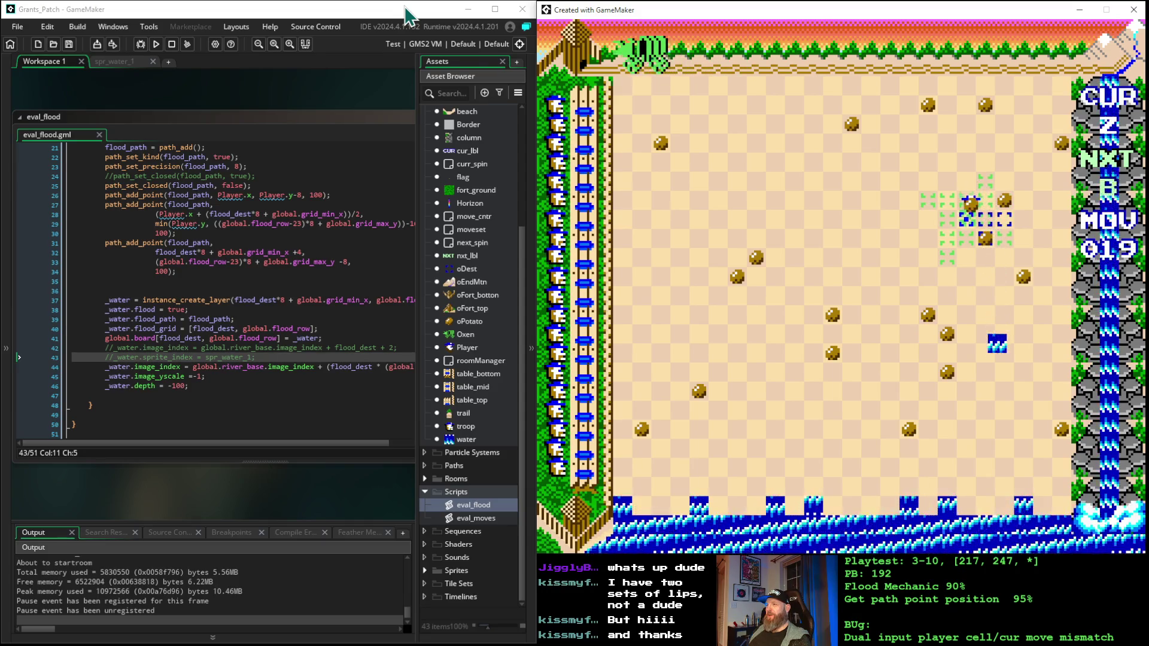
key("Up")
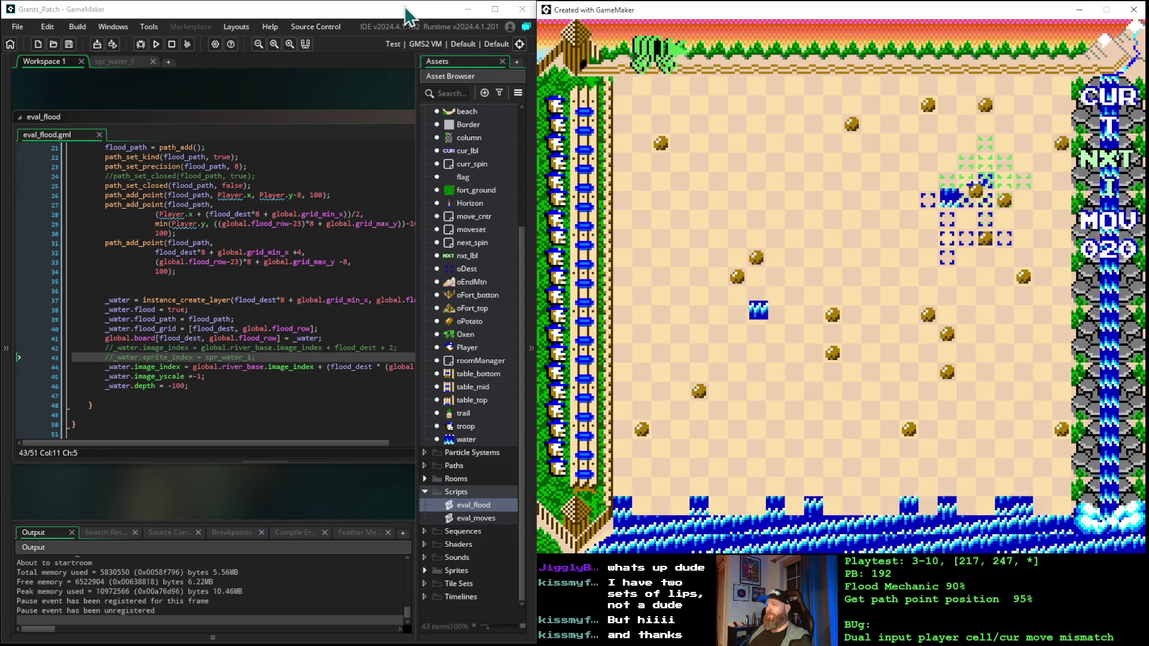
key("Up")
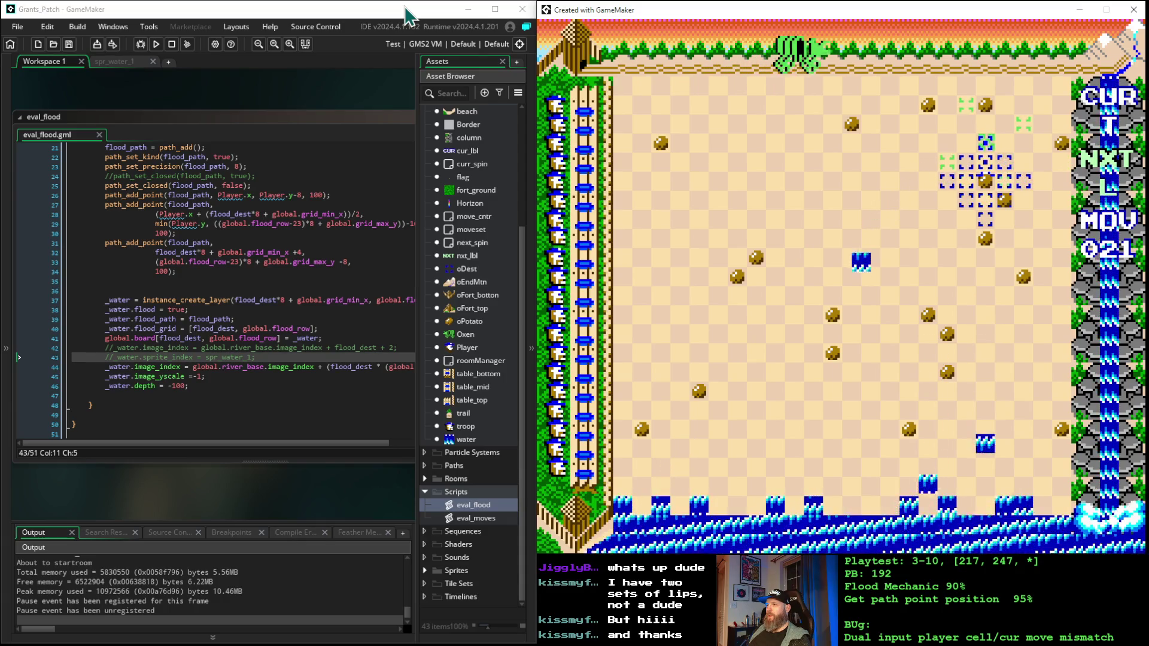
key("Up")
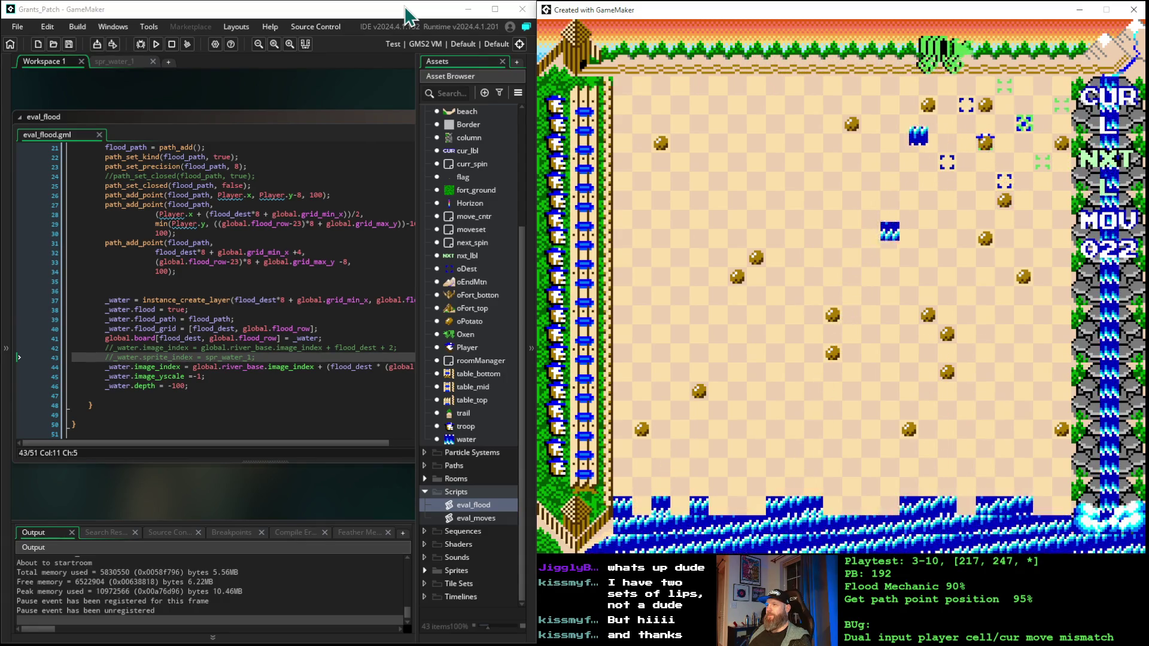
key("Up")
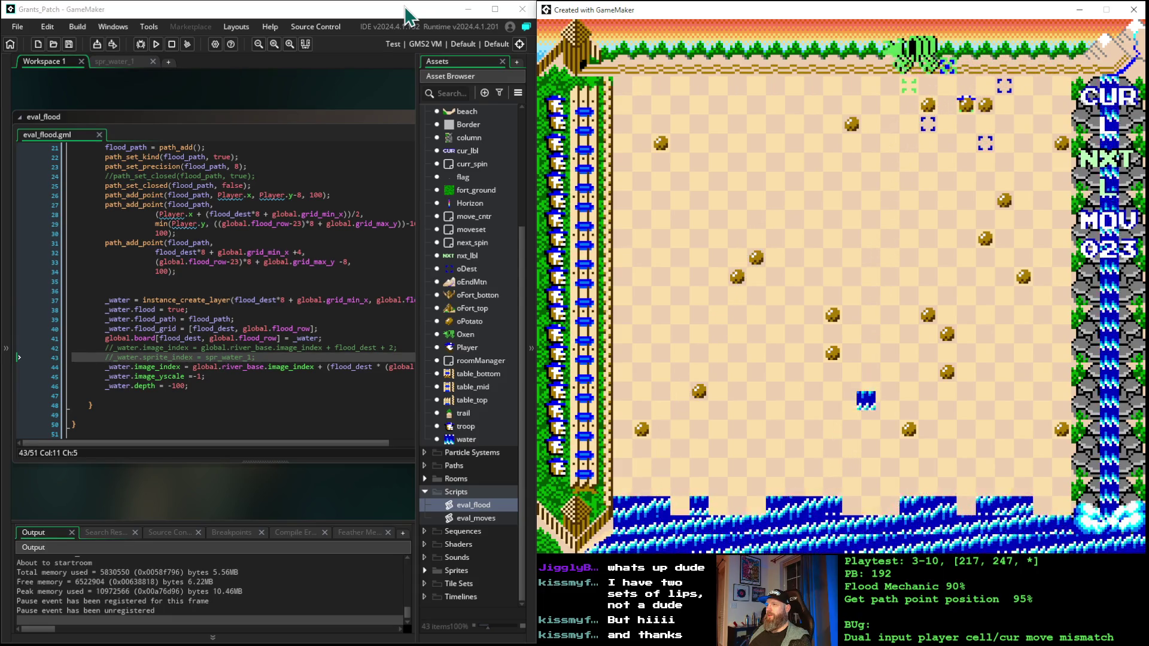
key("Up")
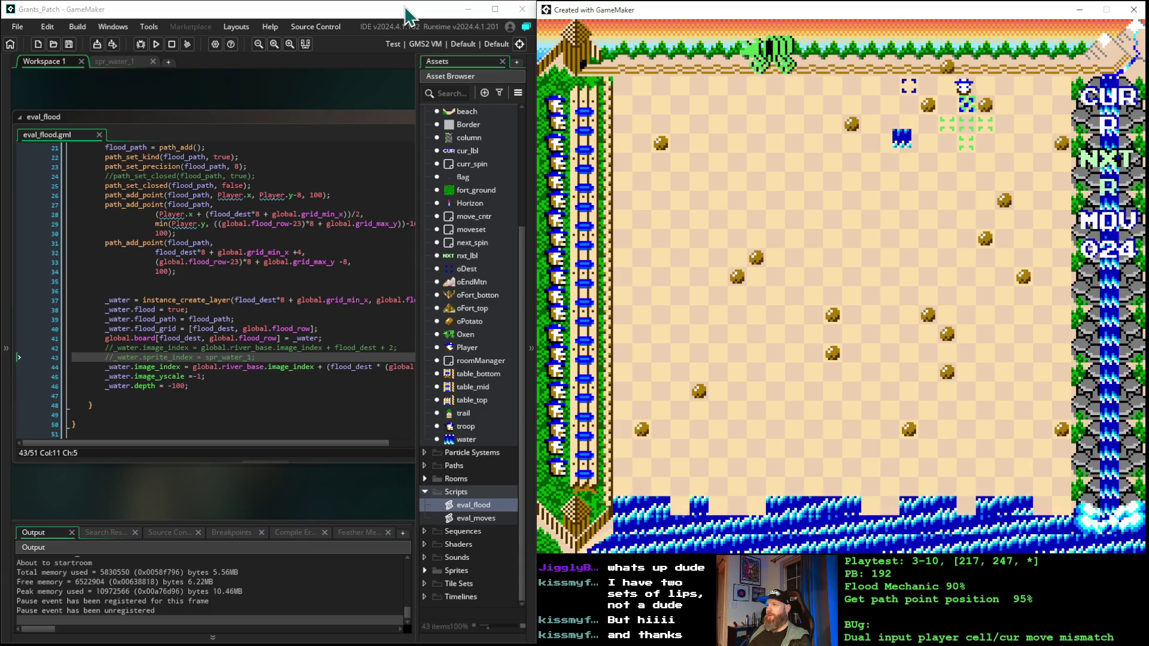
- Step down one cell and place four pieces with the action key
key("Down")
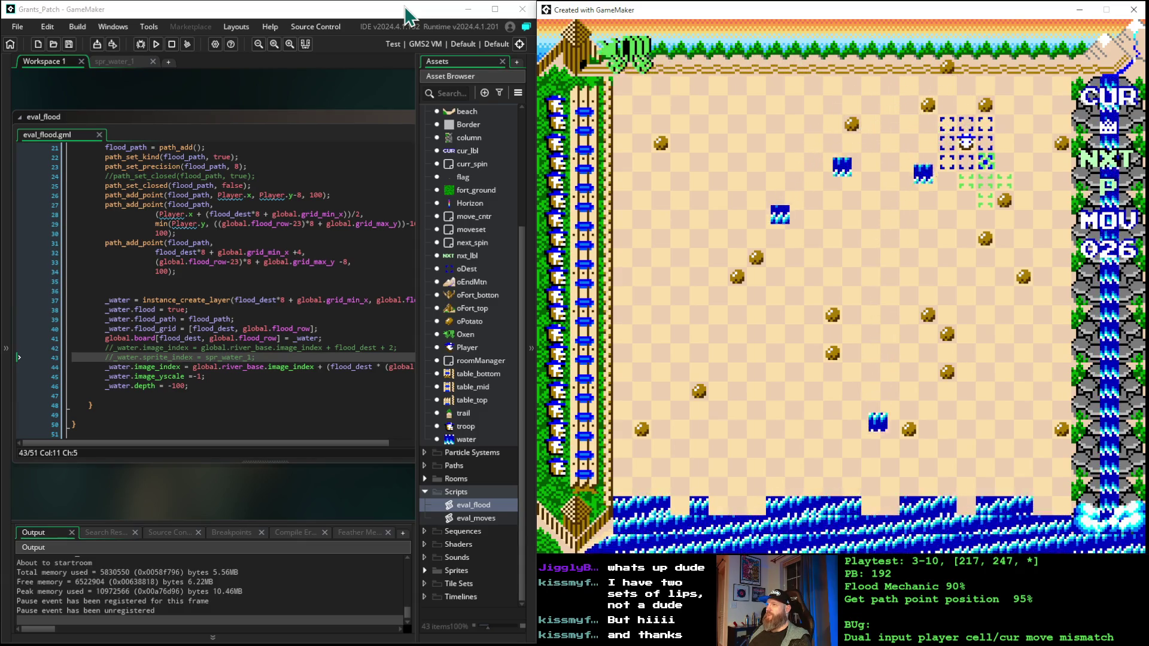
key("space")
key("space")
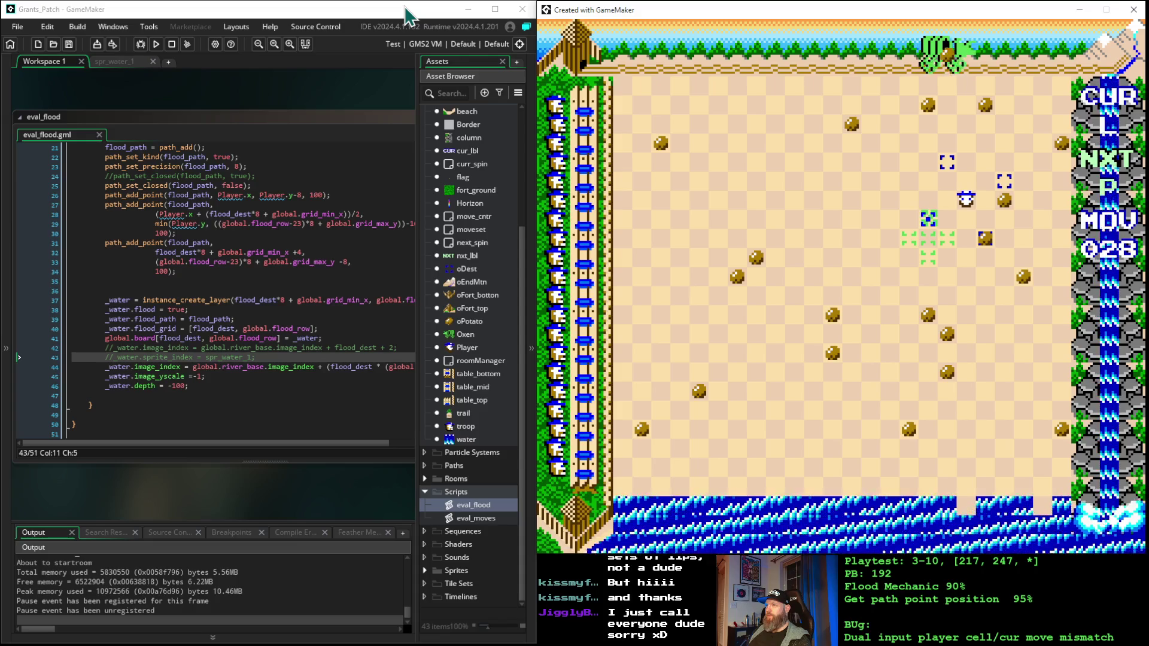
key("space")
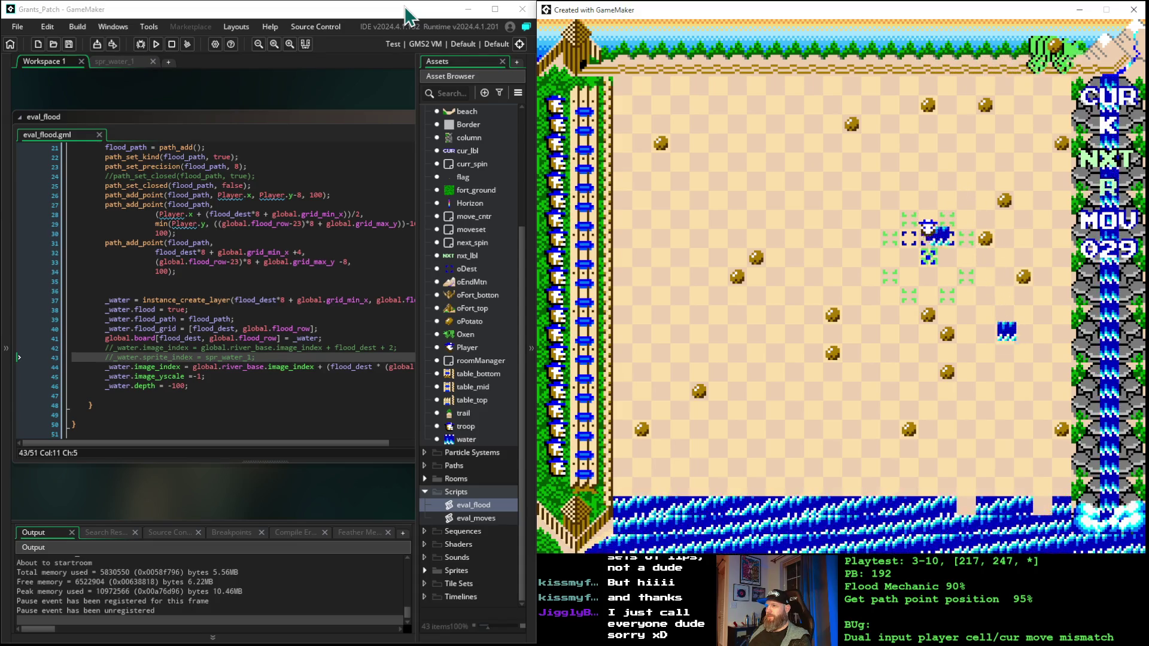
key("space")
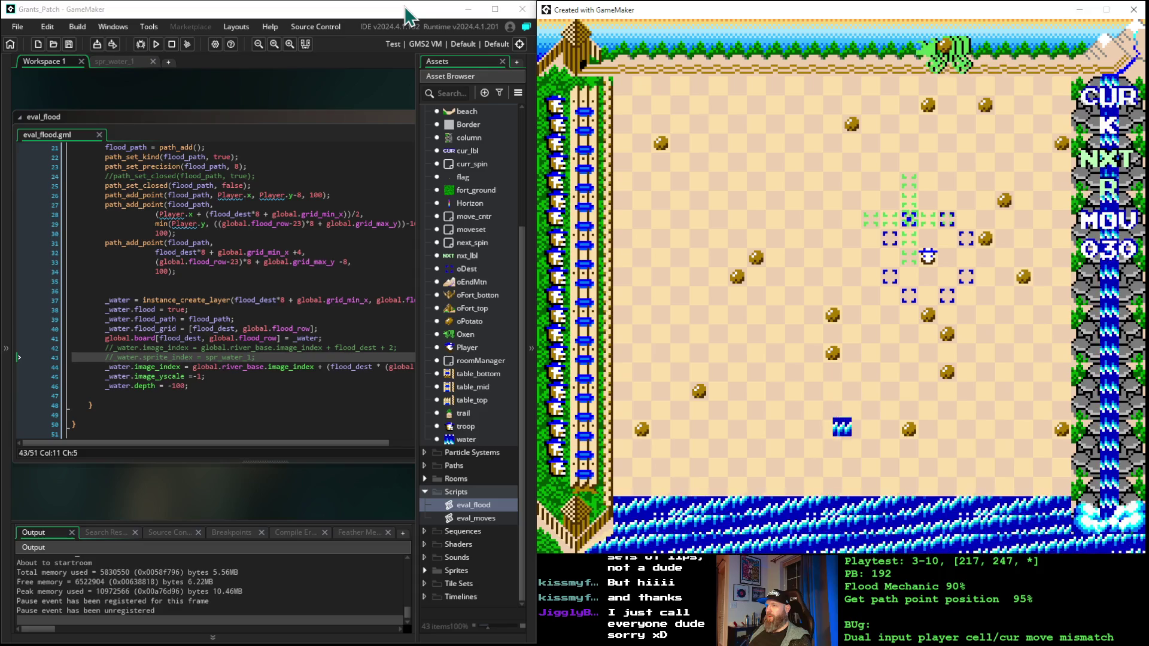
key("space")
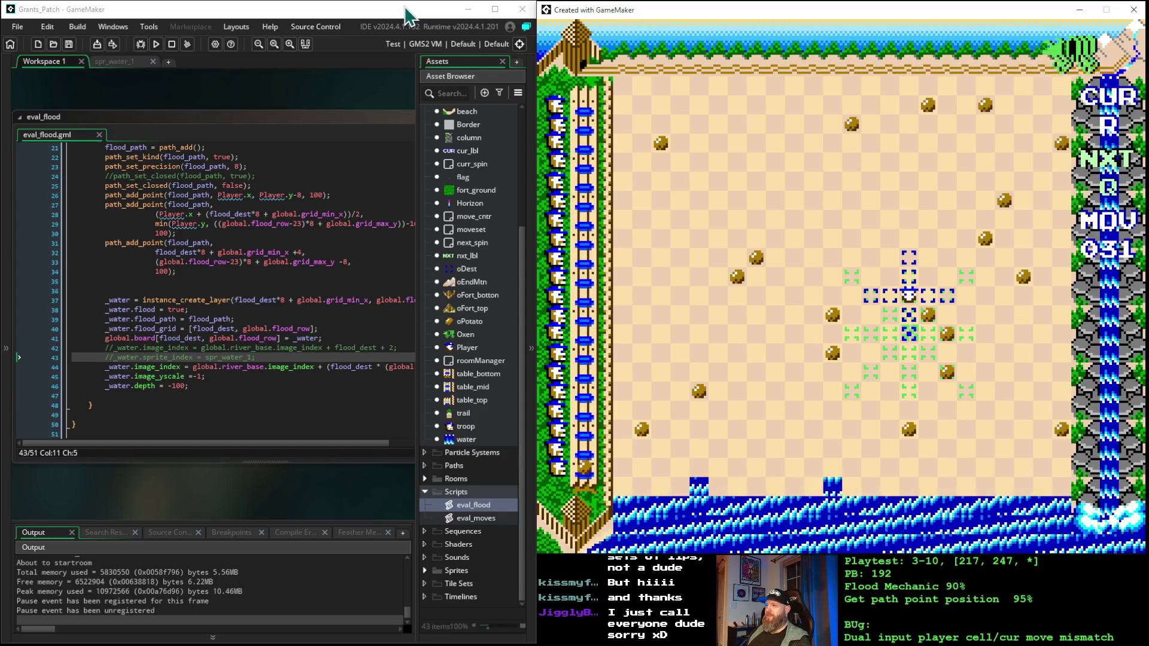
- Work the player down toward the green target cell
key("Down")
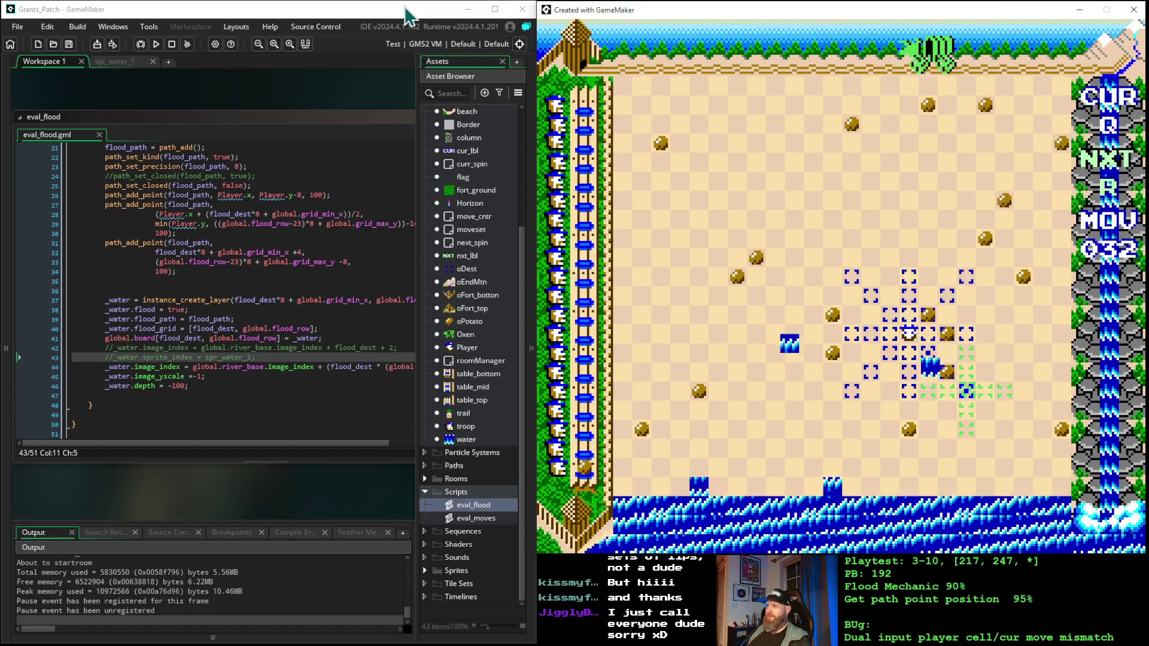
key("Left")
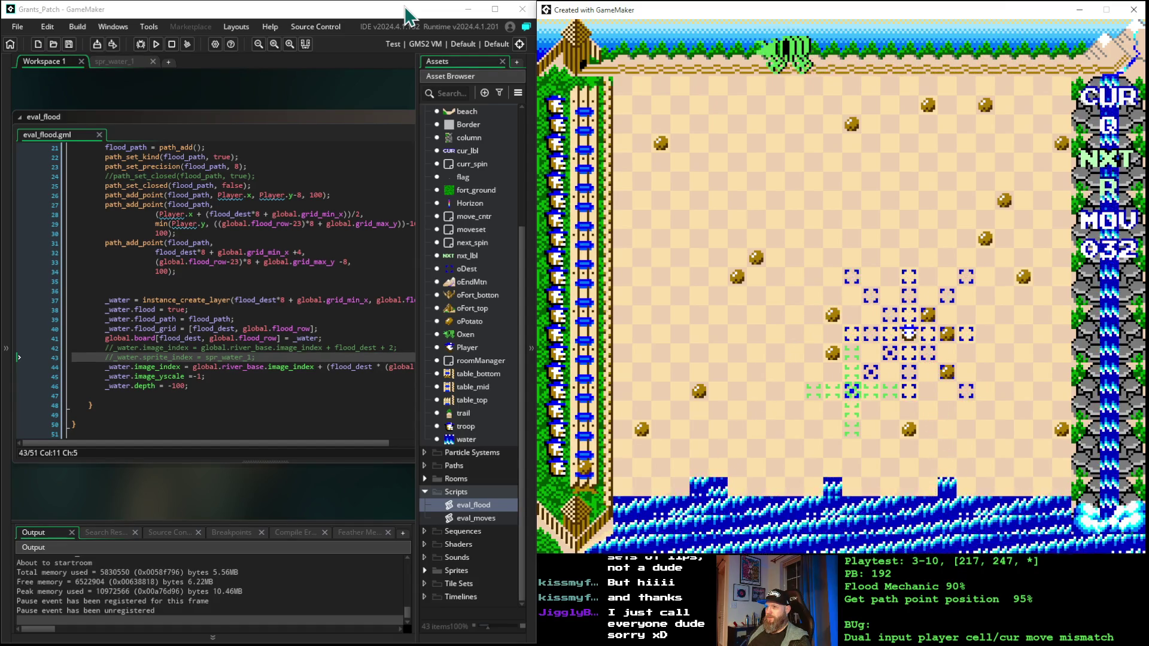
key("Down")
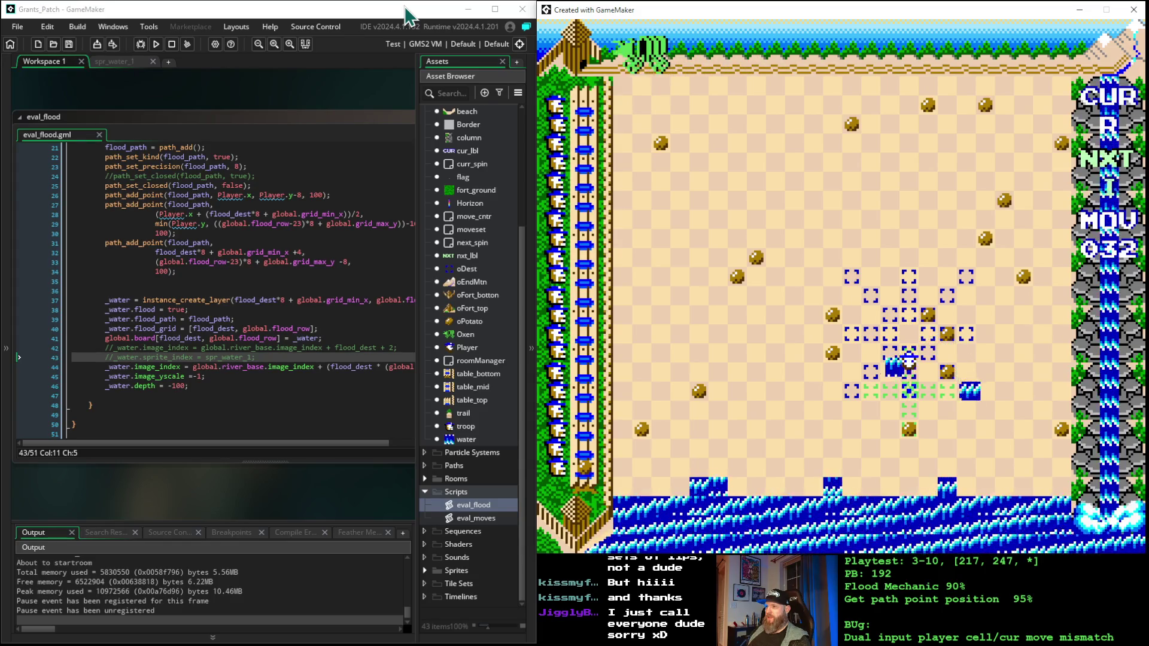
key("Down")
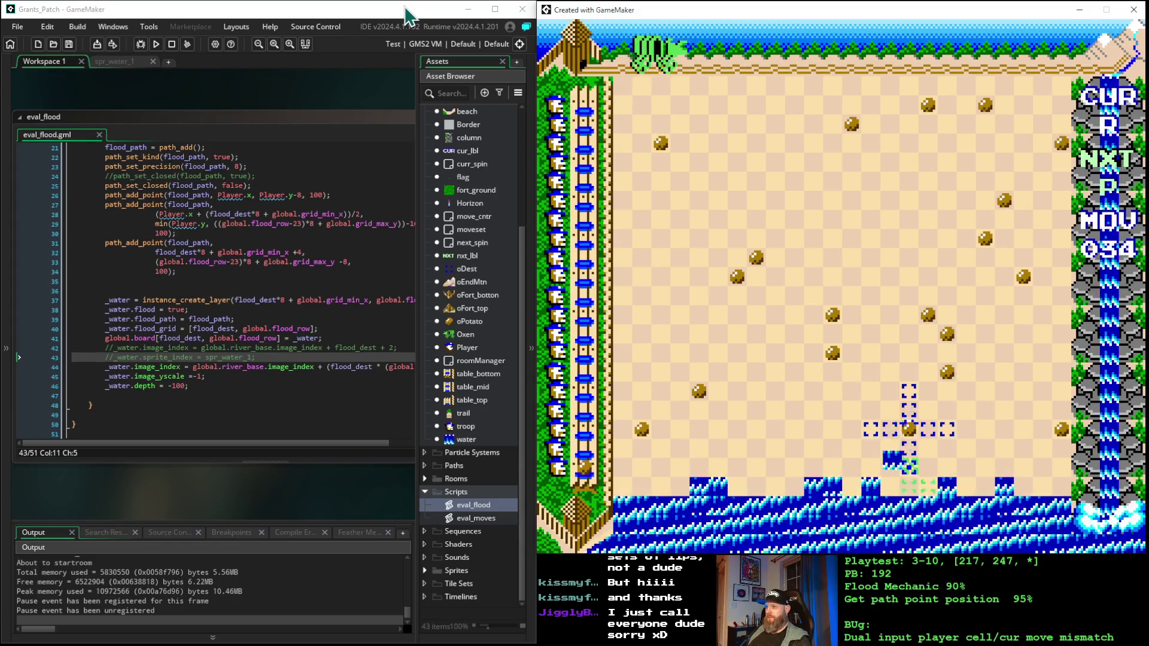
key("Up")
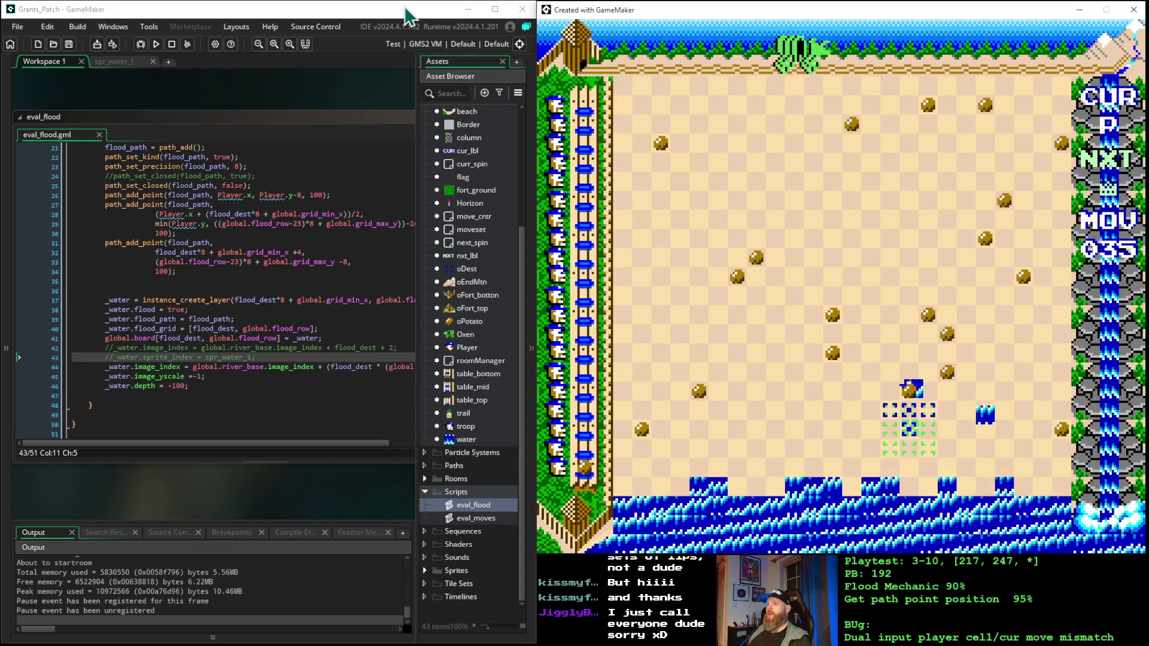
key("Down")
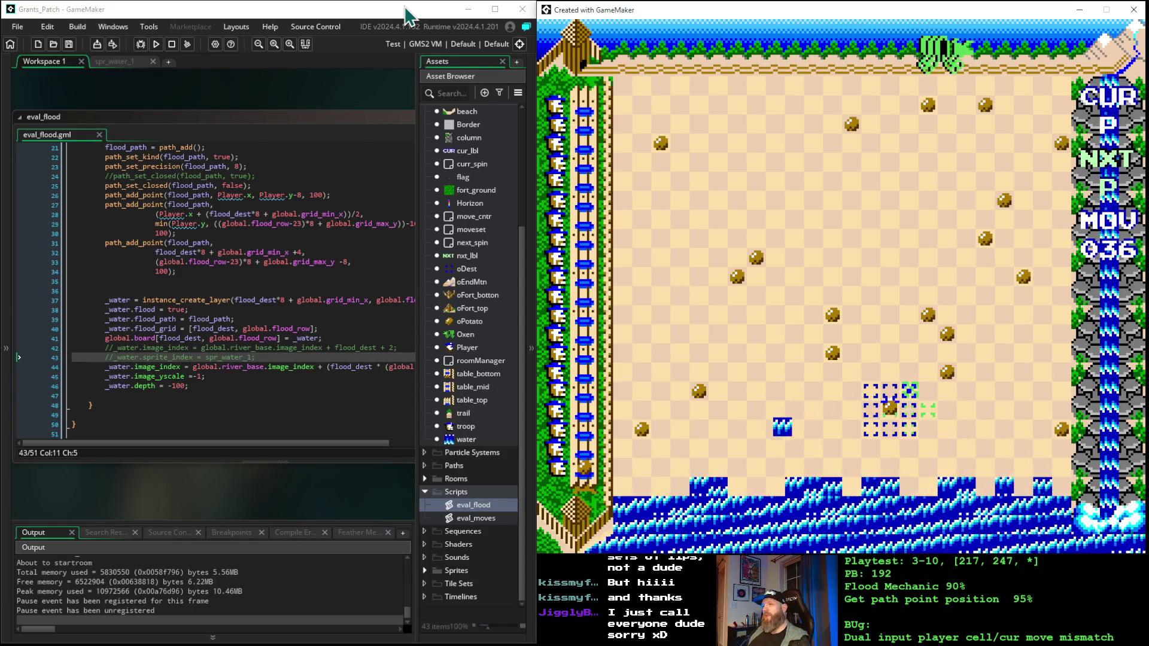
key("Right")
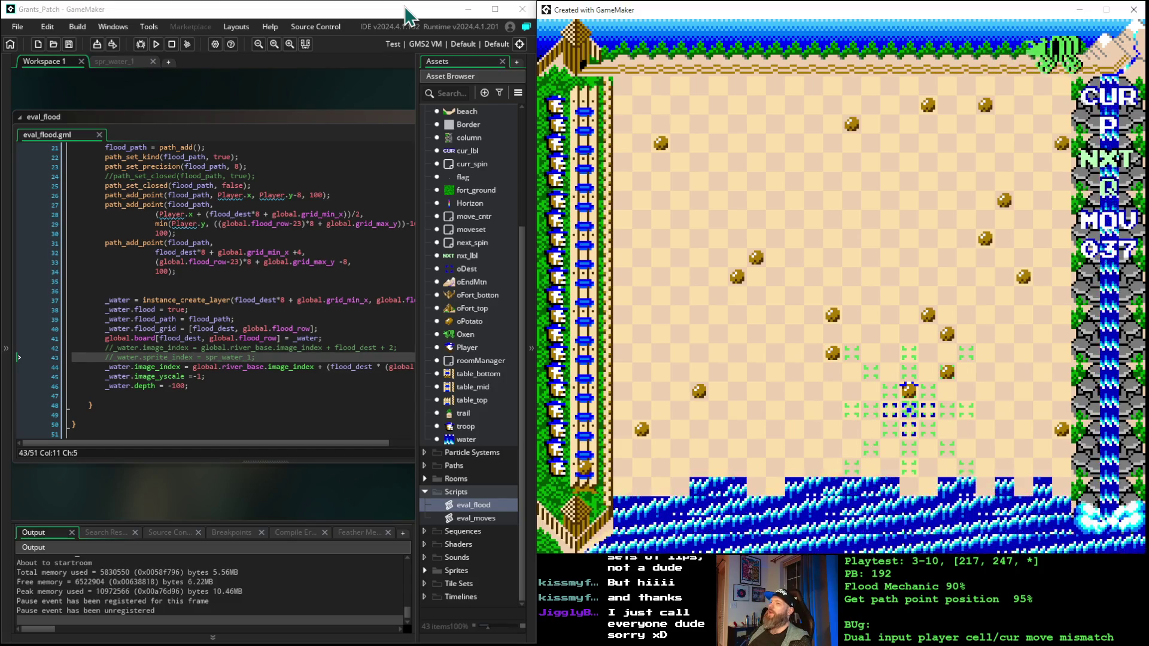
key("Down")
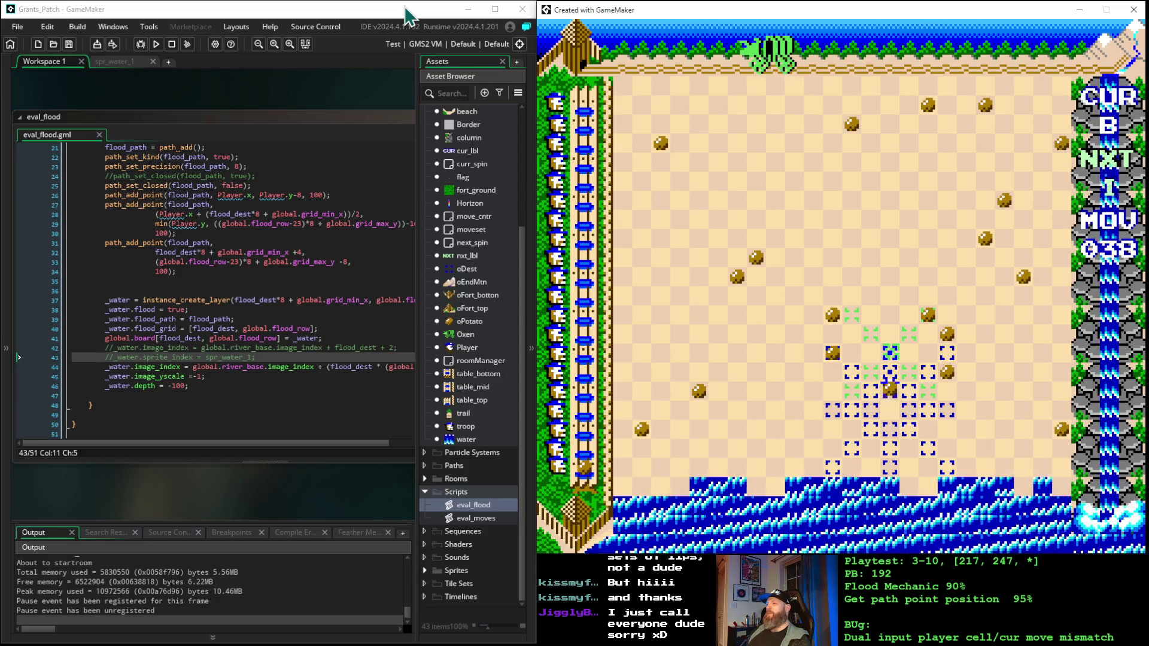
- Move the player five cells up to the board's top right, reaching move 043
key("Up")
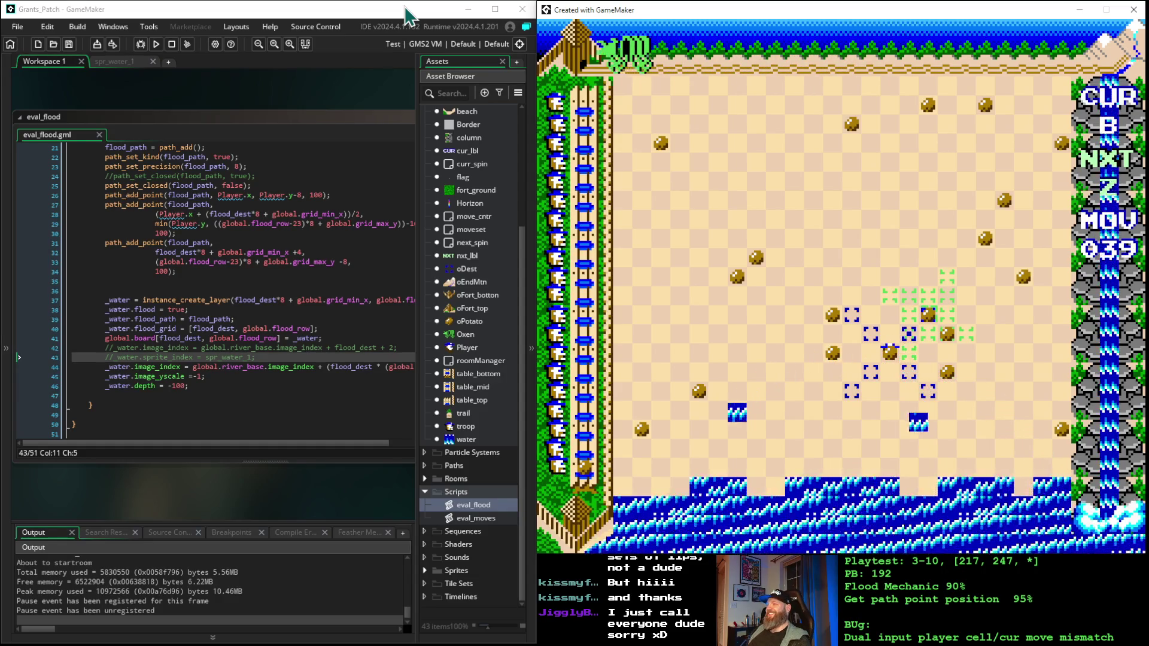
key("Up")
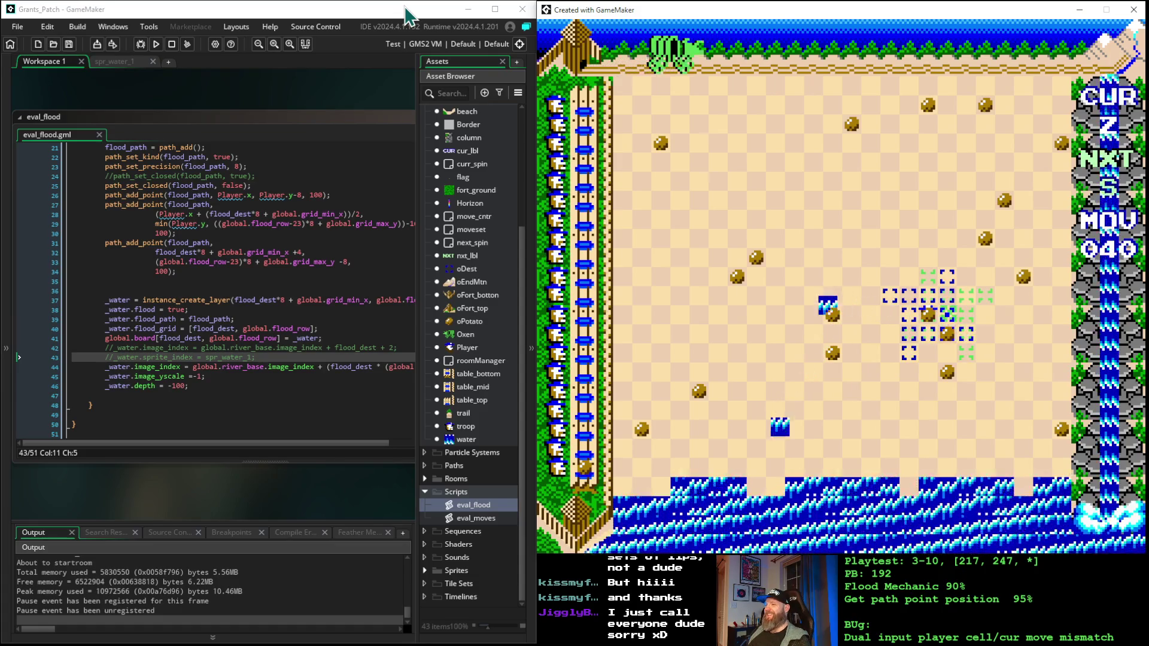
key("Up")
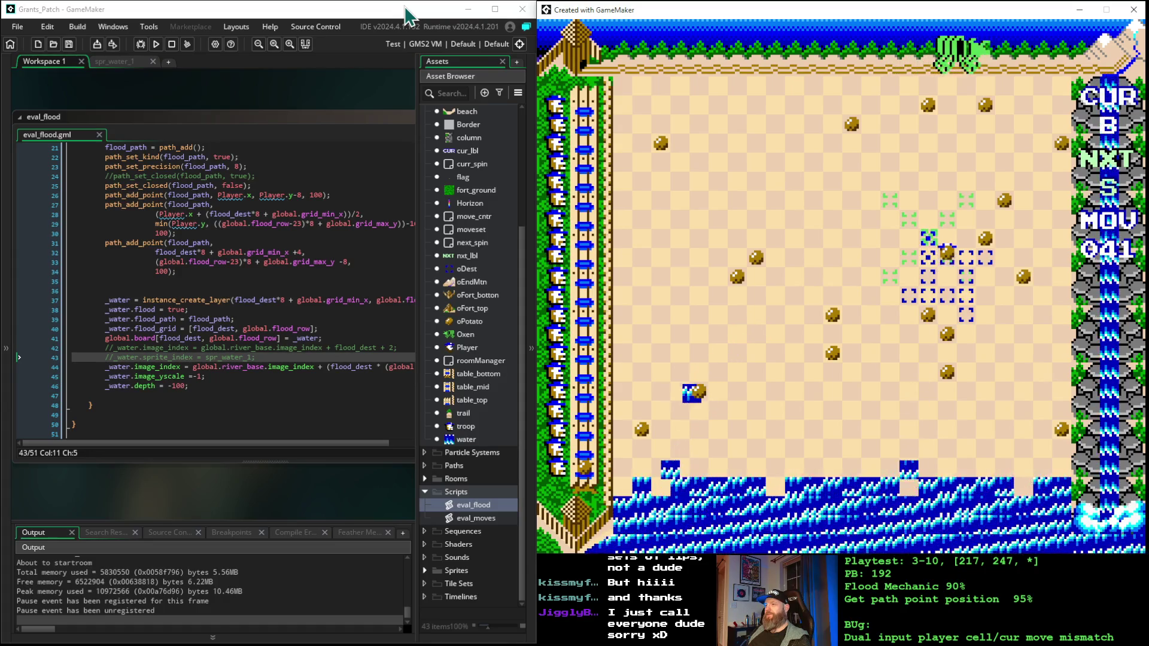
key("Up")
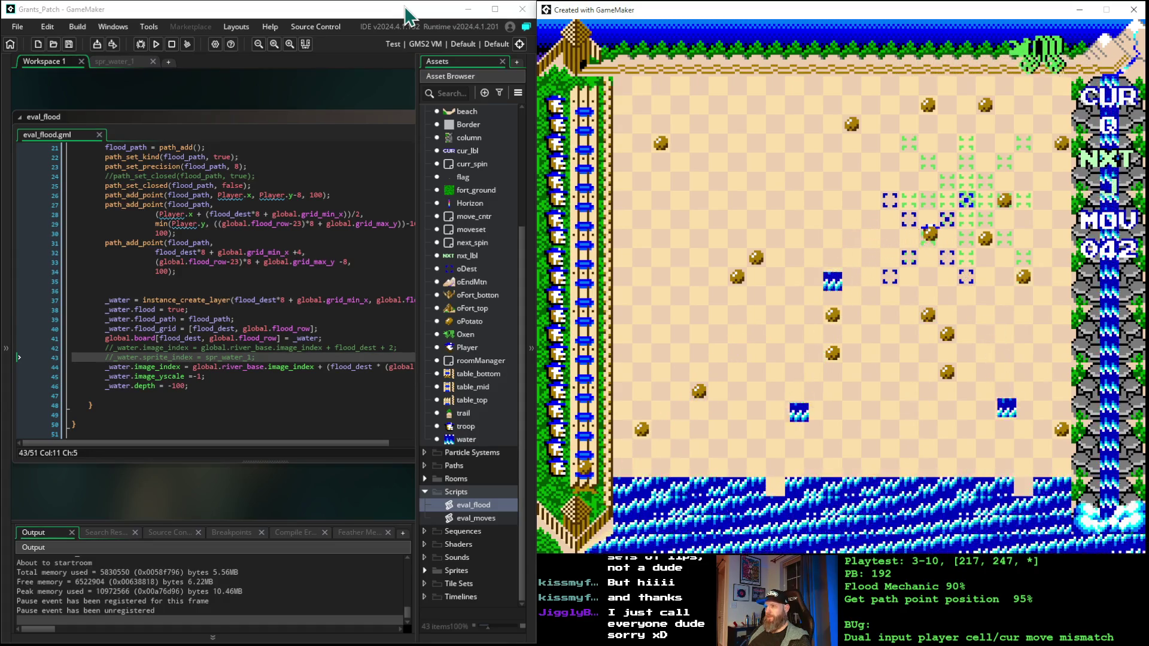
key("Up")
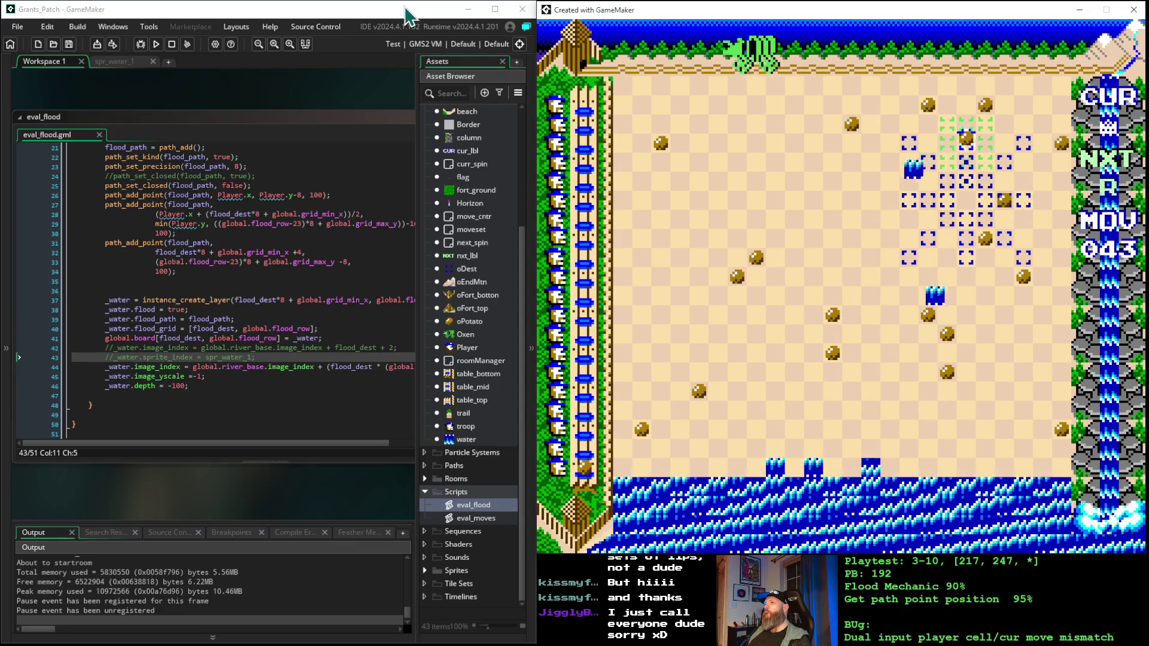
- Place four pieces moving upward, advancing from move 44 to 47
key("Up")
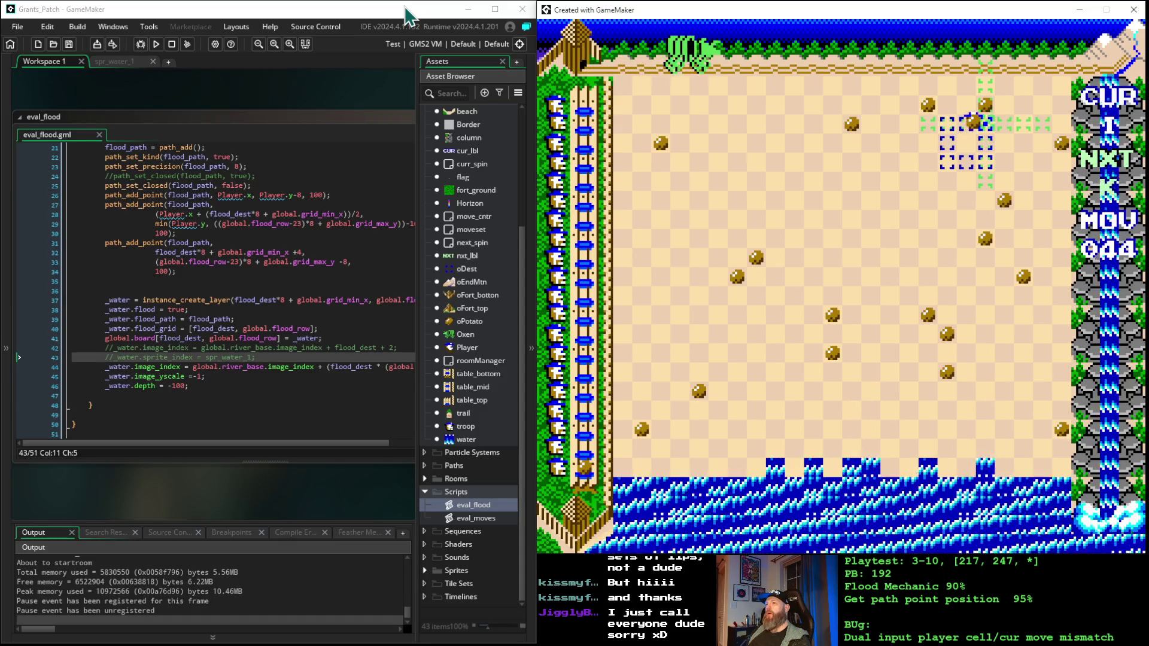
key("Up")
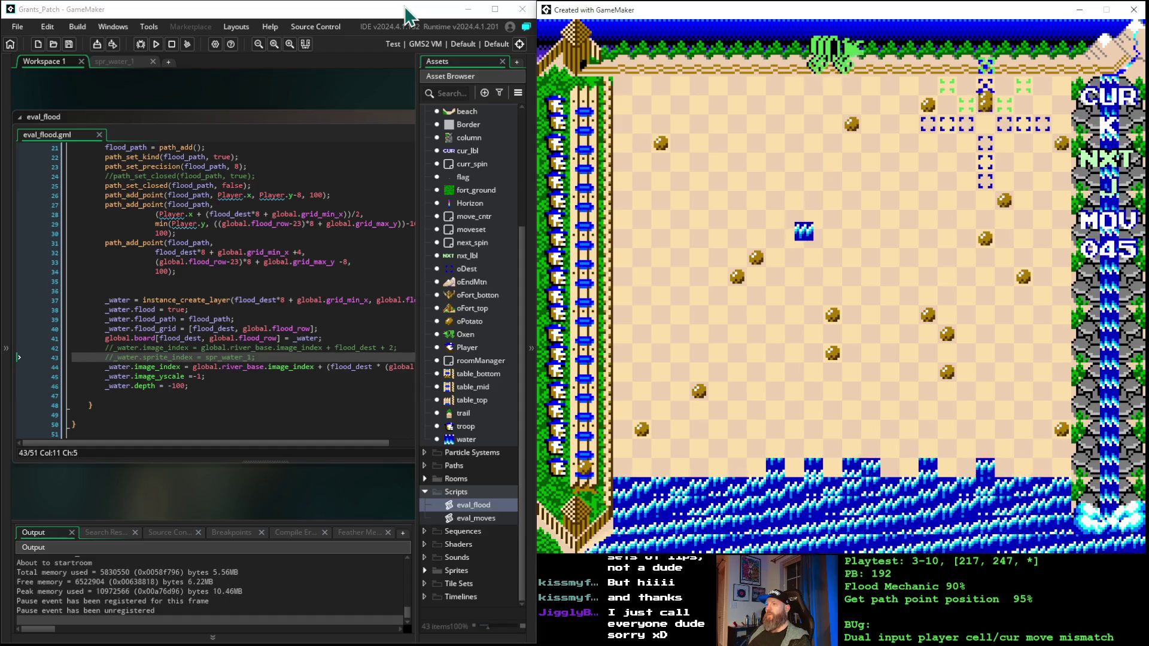
key("Up")
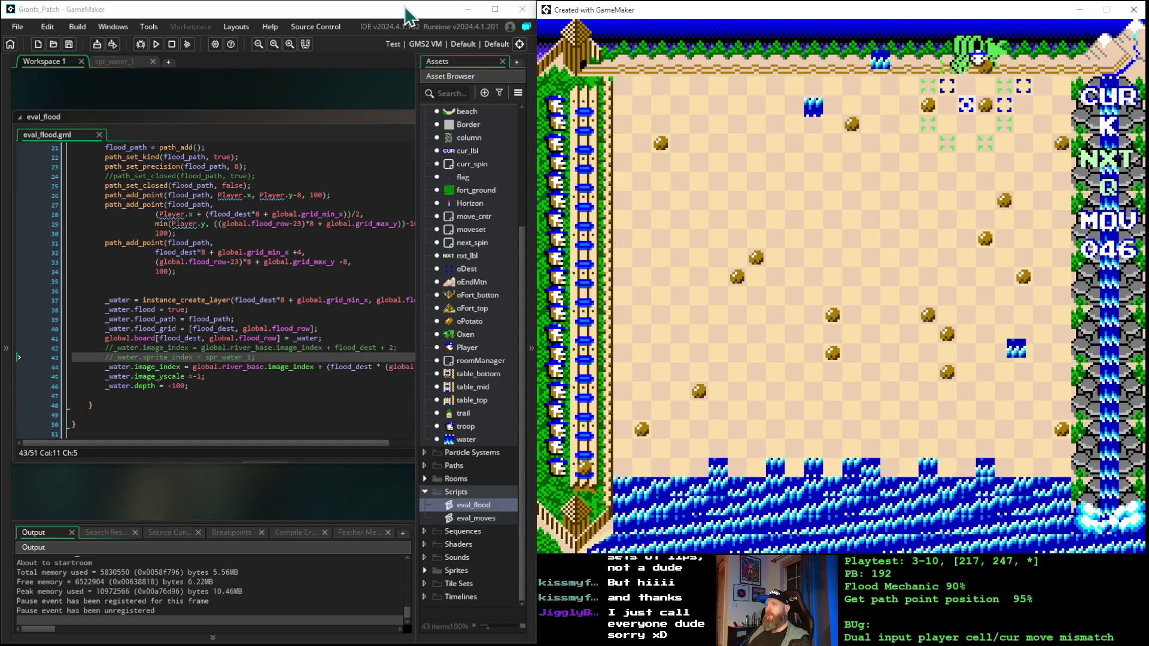
key("Up")
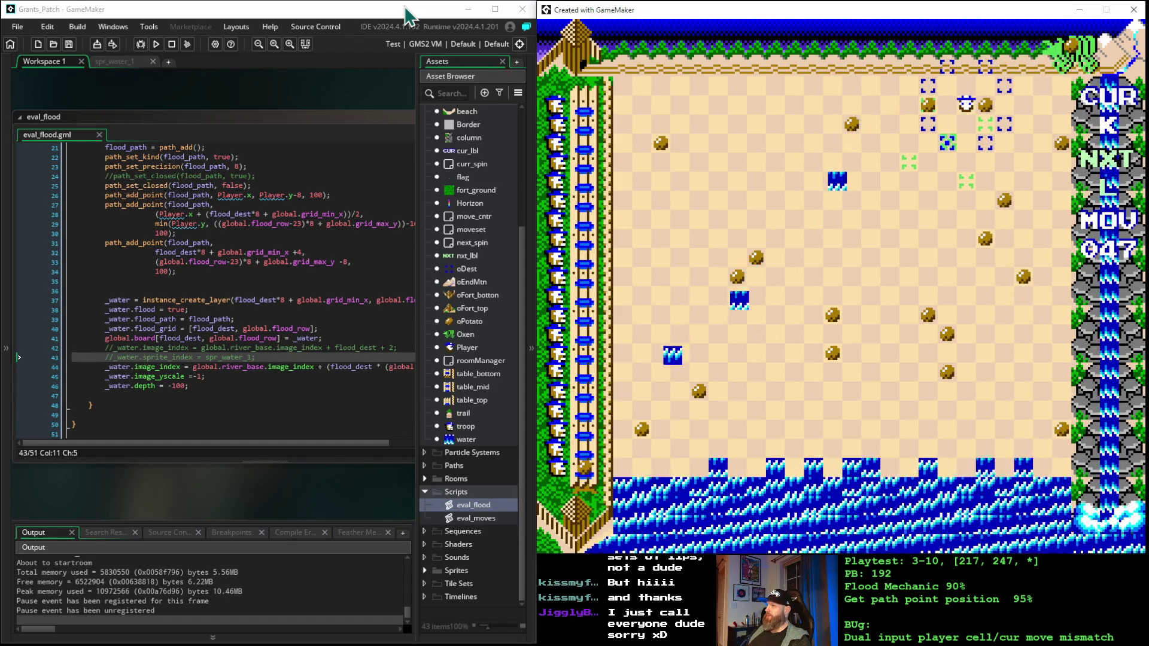
- Move down-left and place pieces downward through move 53
key("Down")
key("Down")
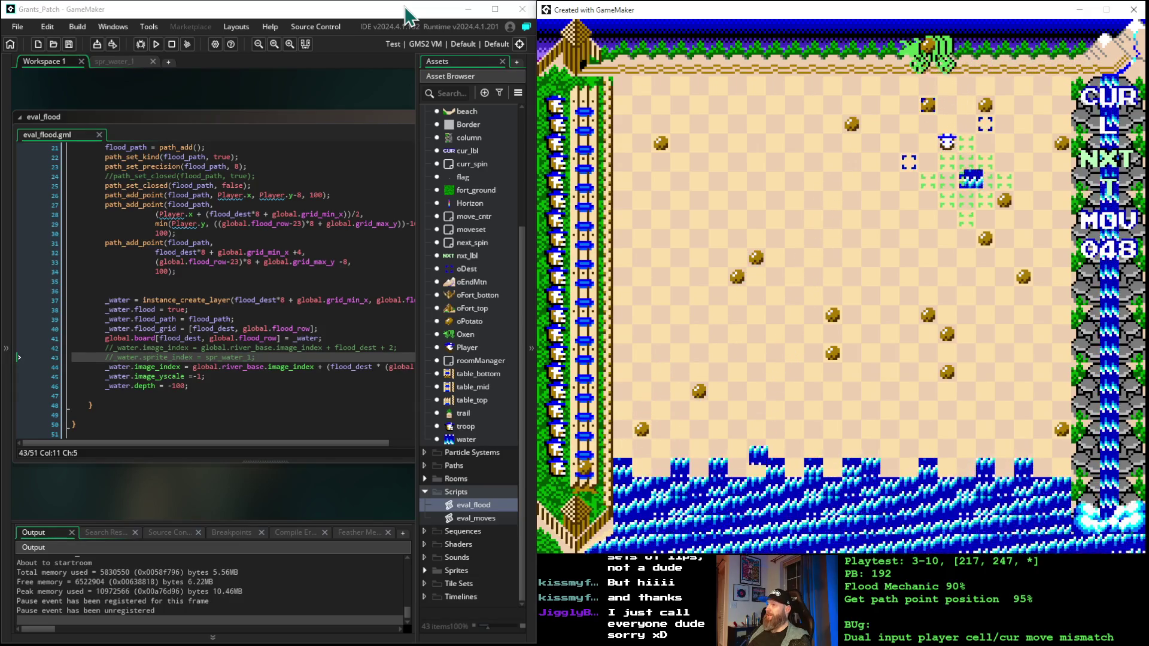
key("Down")
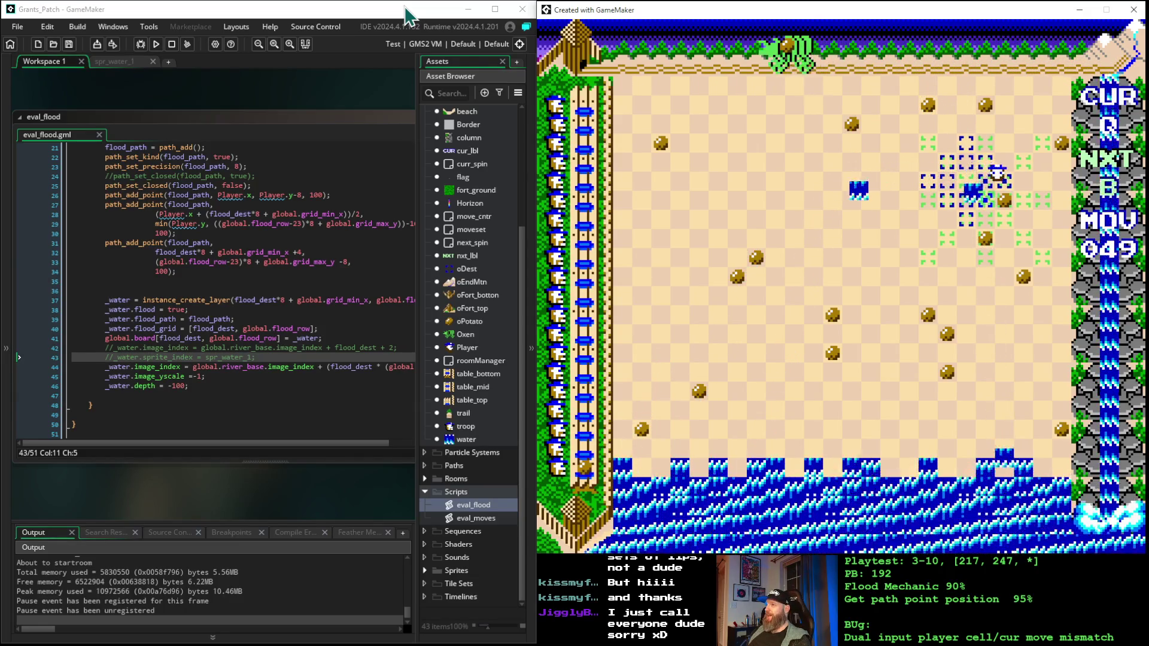
key("Down")
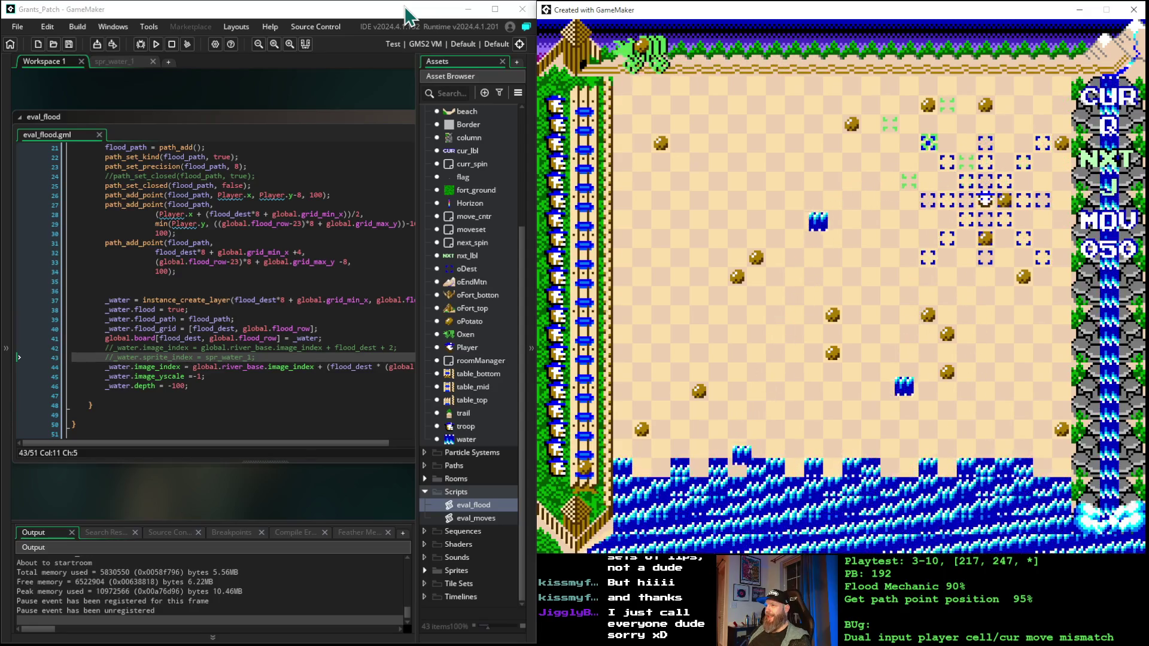
key("Down")
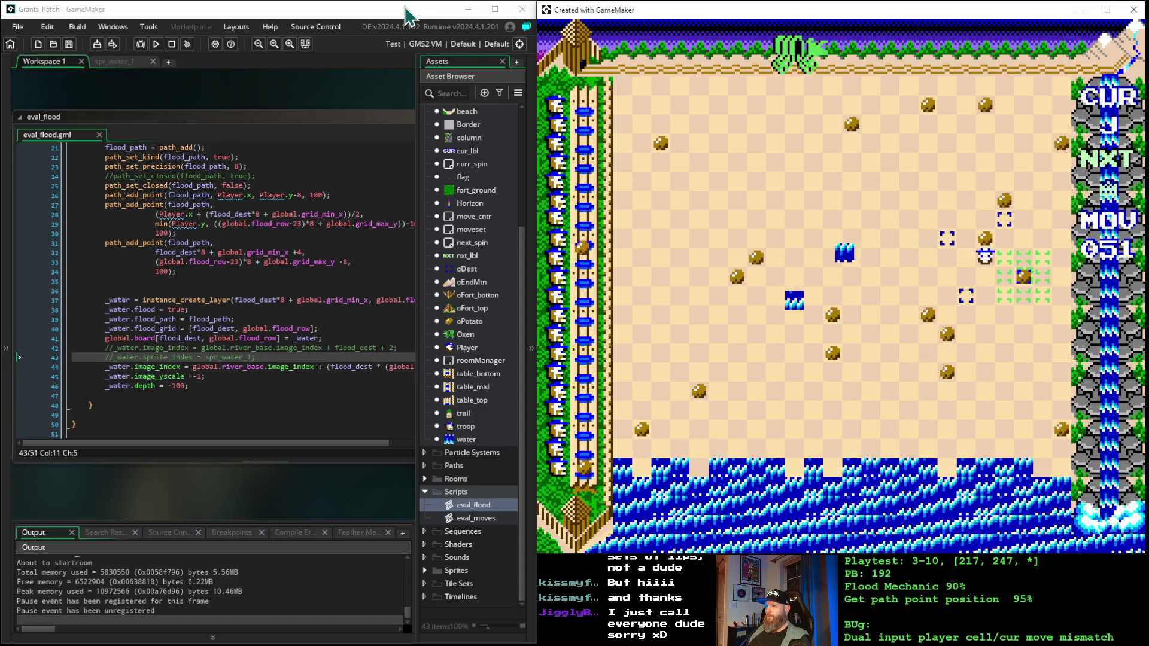
key("Down")
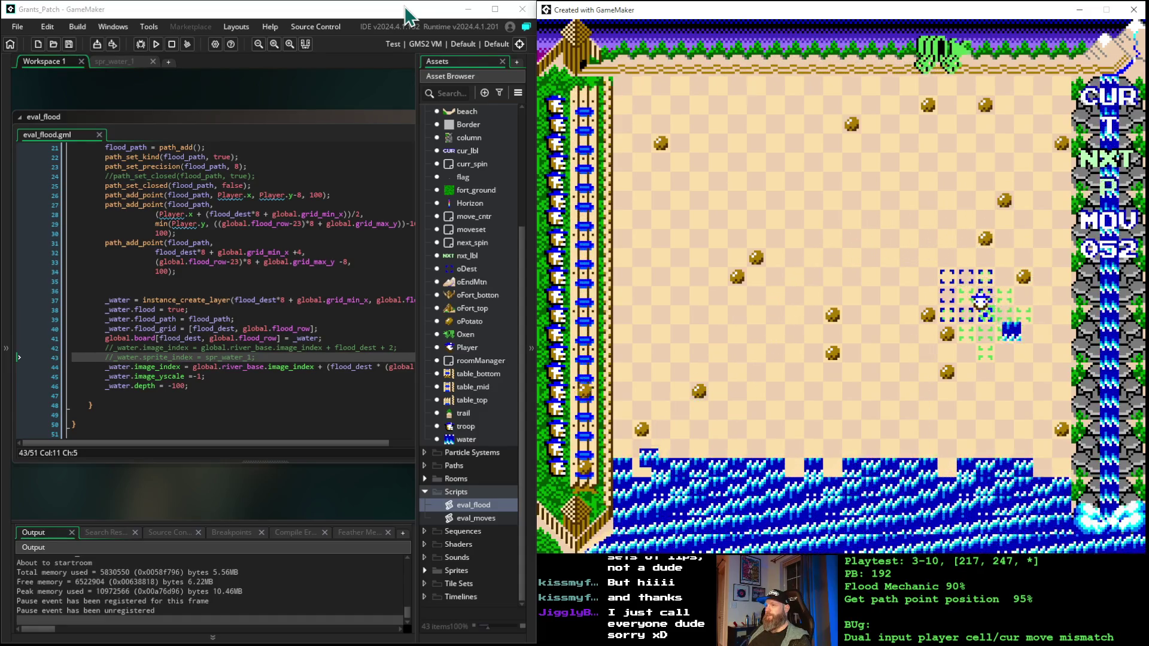
key("Down")
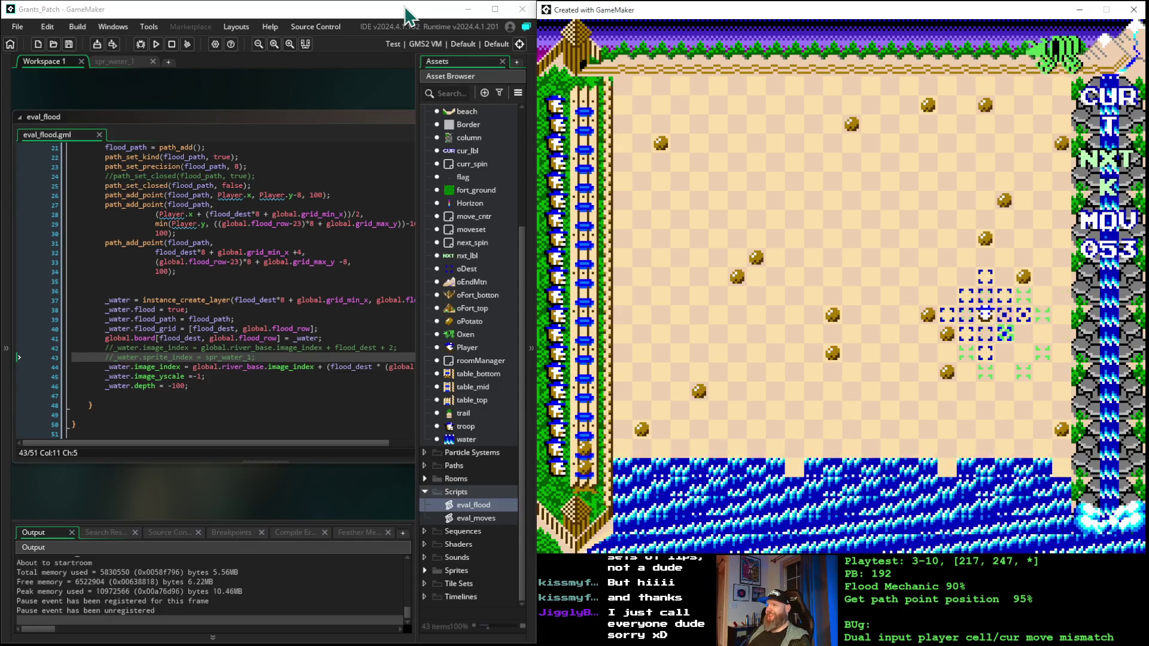
- Continue placing pieces down to move 59, then swap the current and next pieces
key("Down")
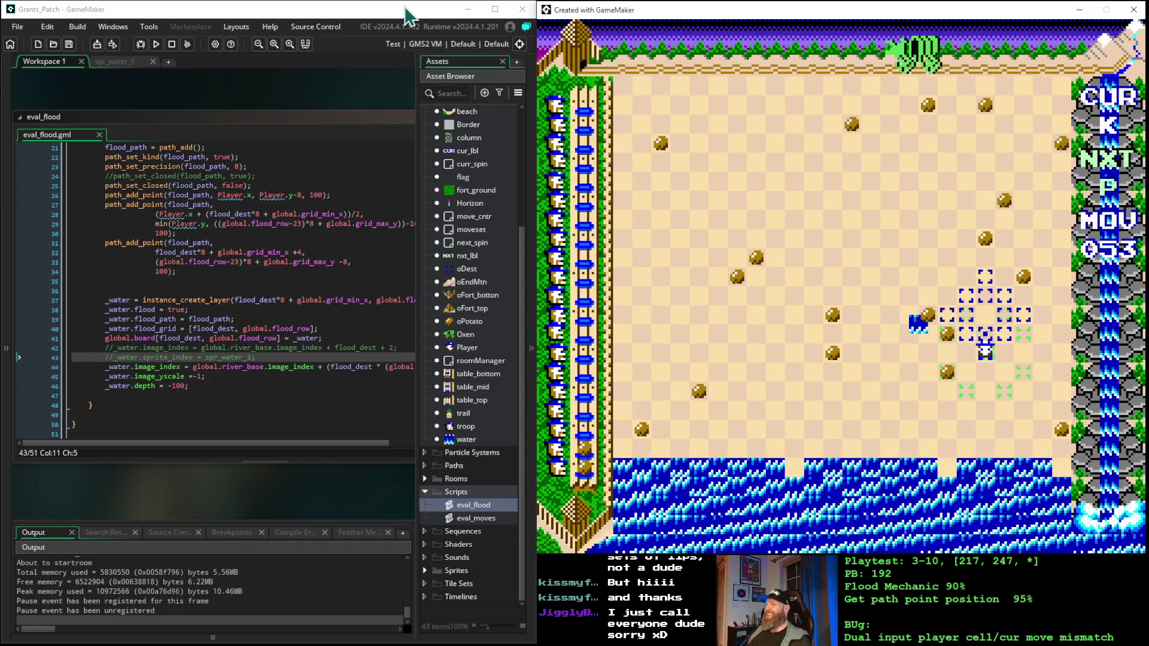
key("Down")
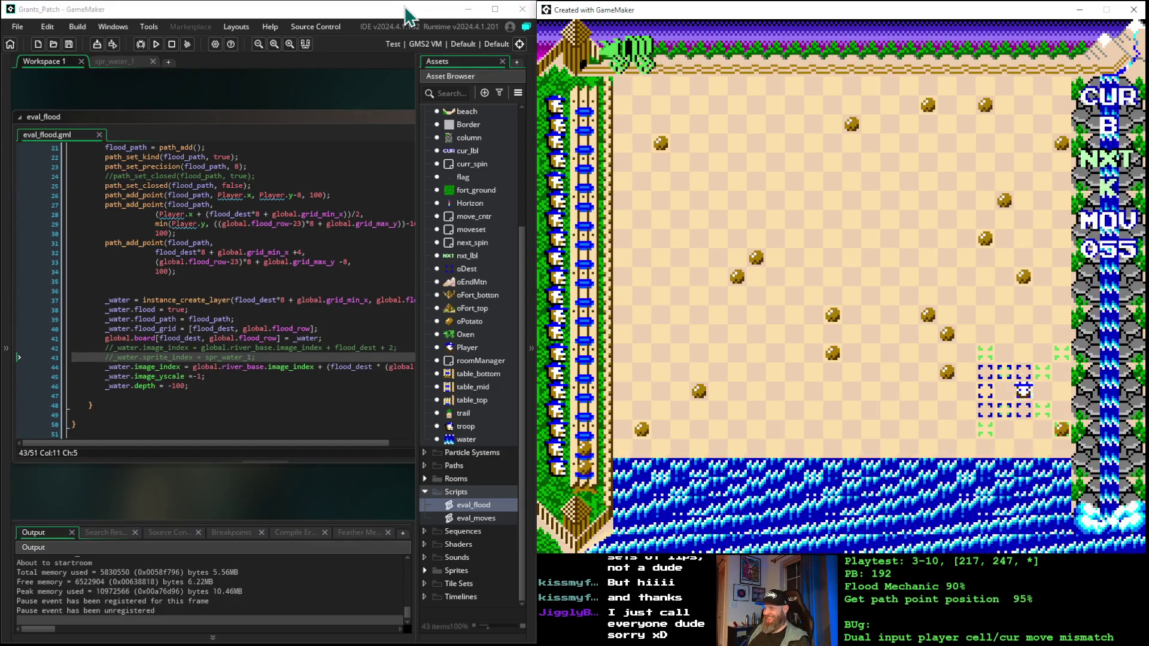
key("Down")
key("Down")
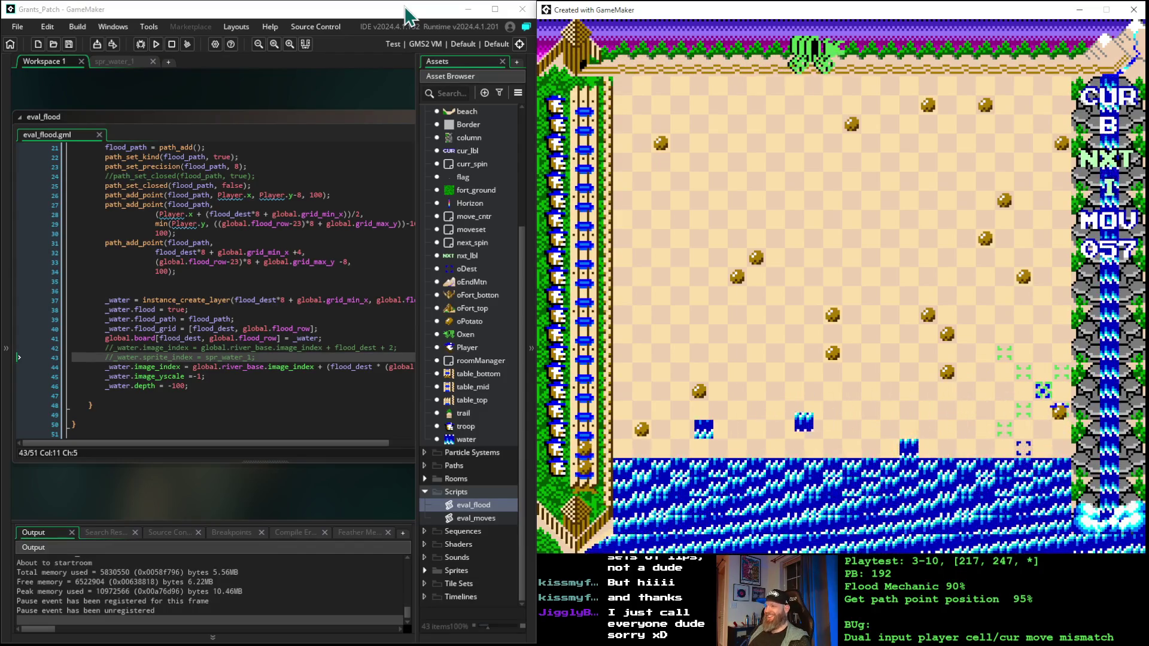
key("Down")
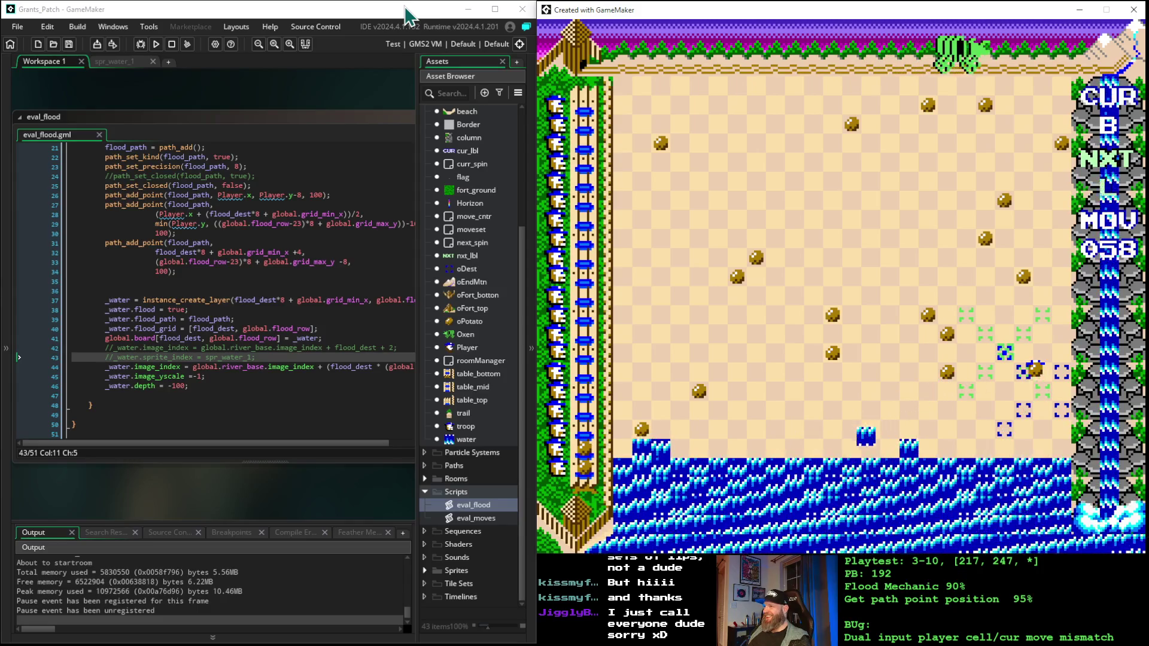
key("Down")
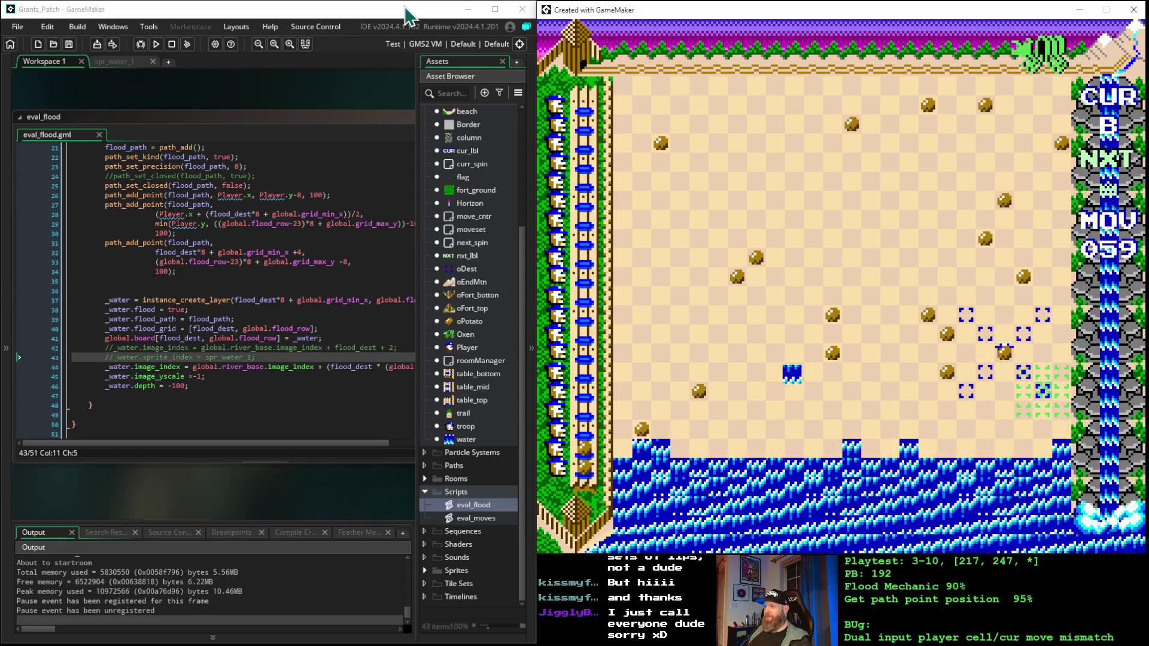
key("space")
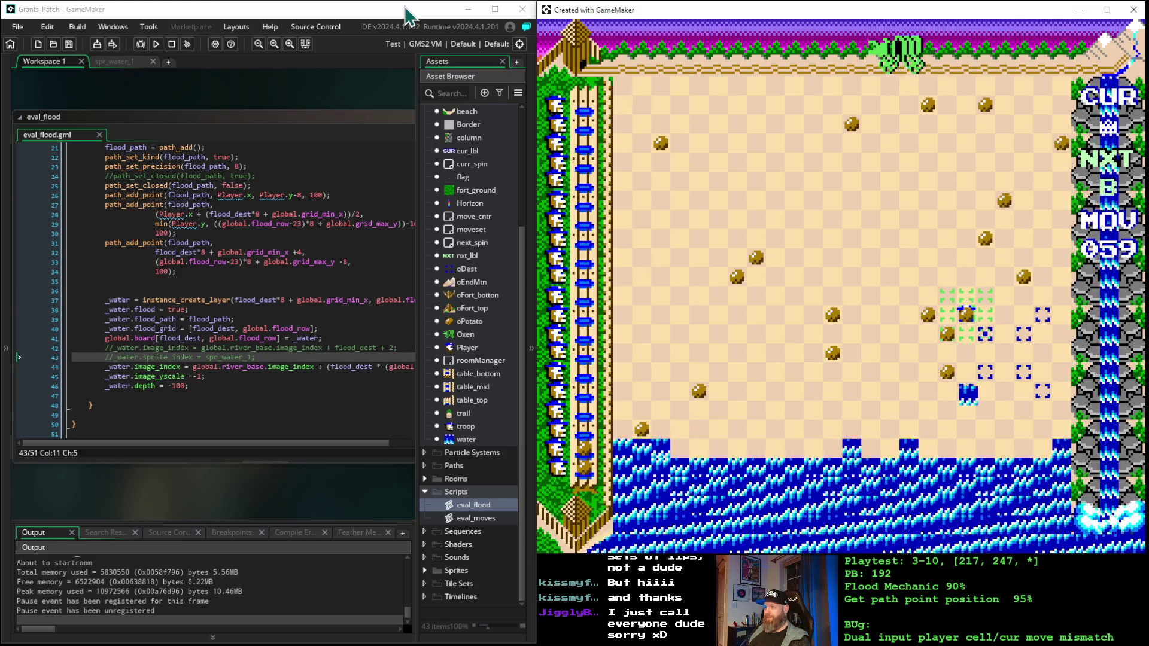
key("Right")
key("Right")
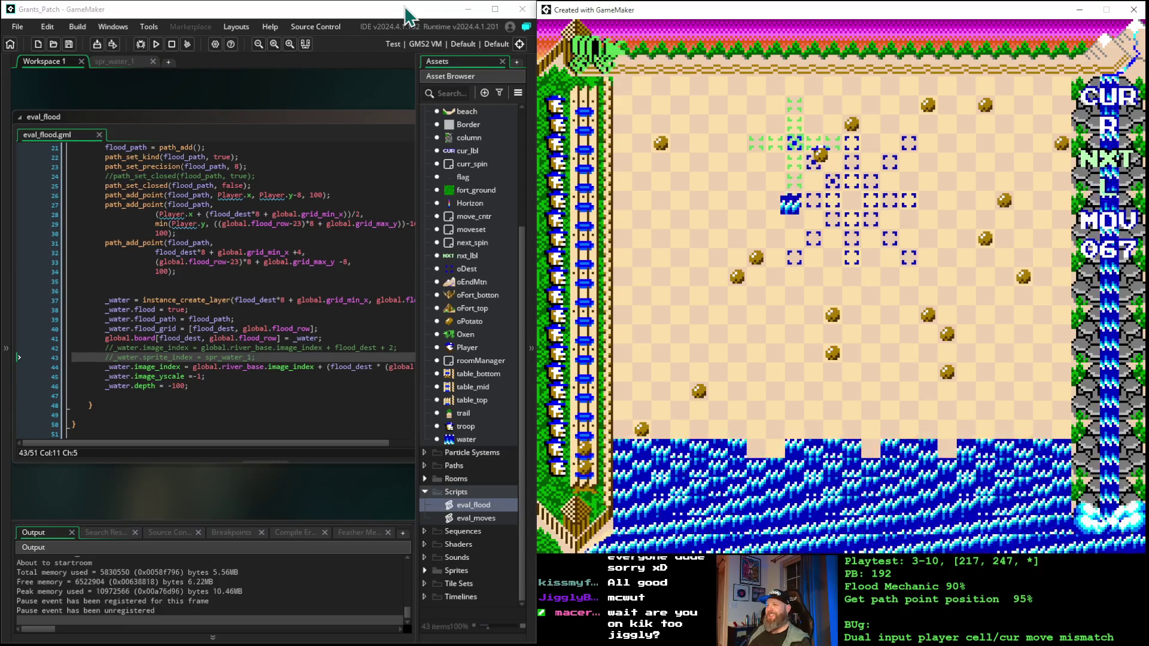
- Place six pieces in the upper board, advancing the counter from 068 to 073
key("Up")
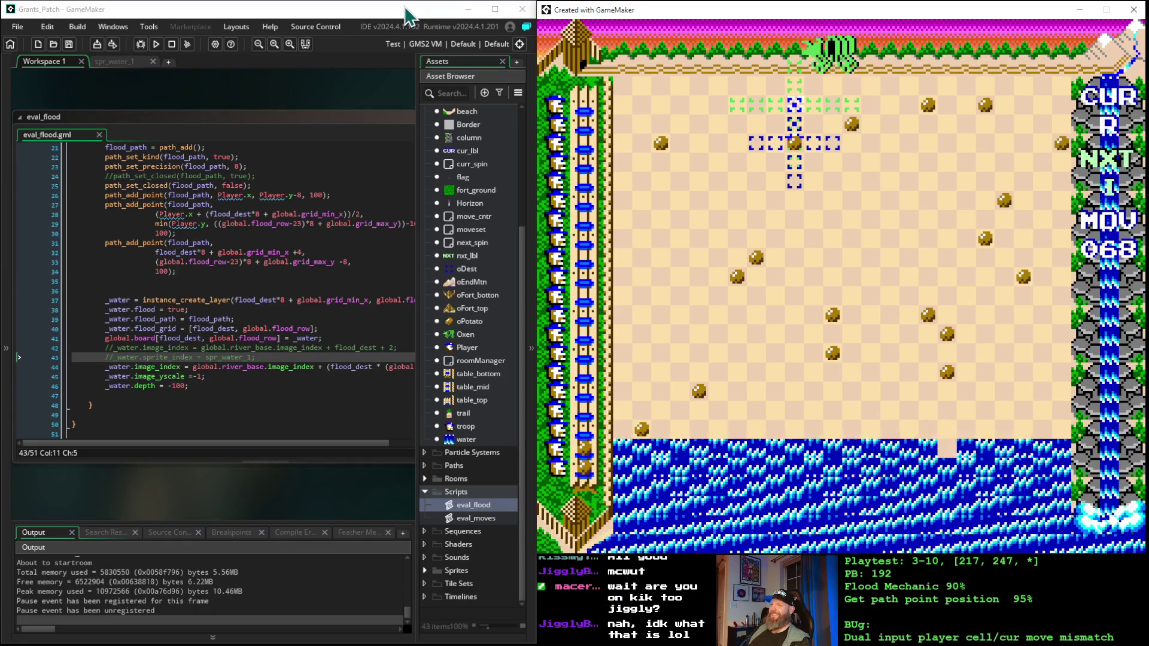
key("Up")
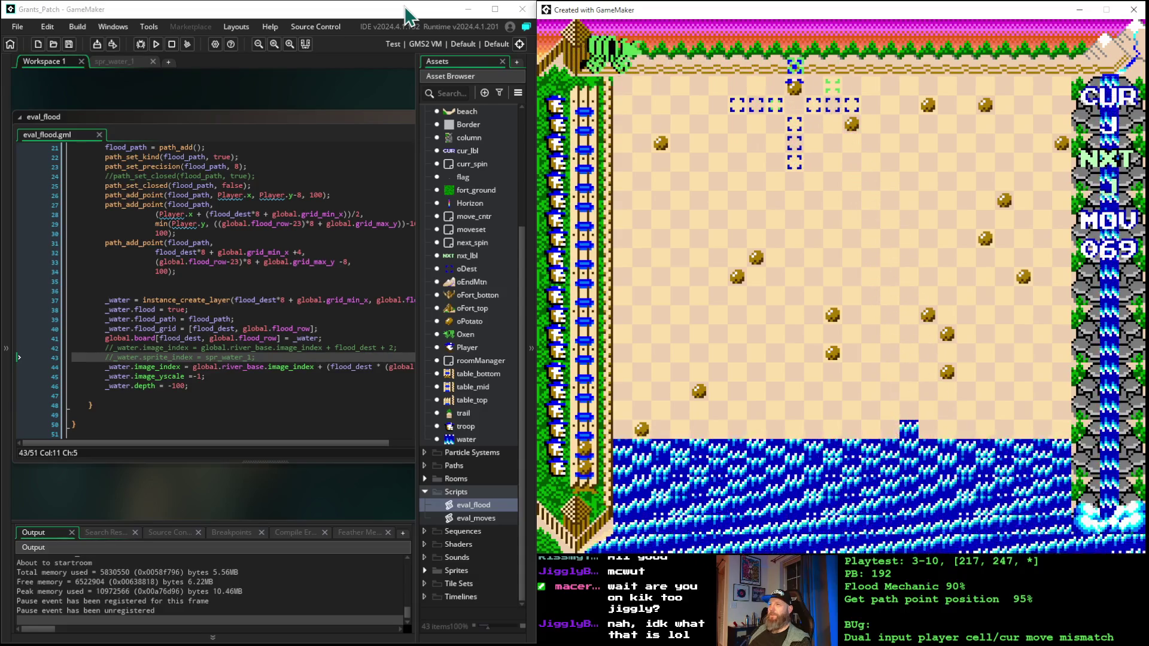
key("Left")
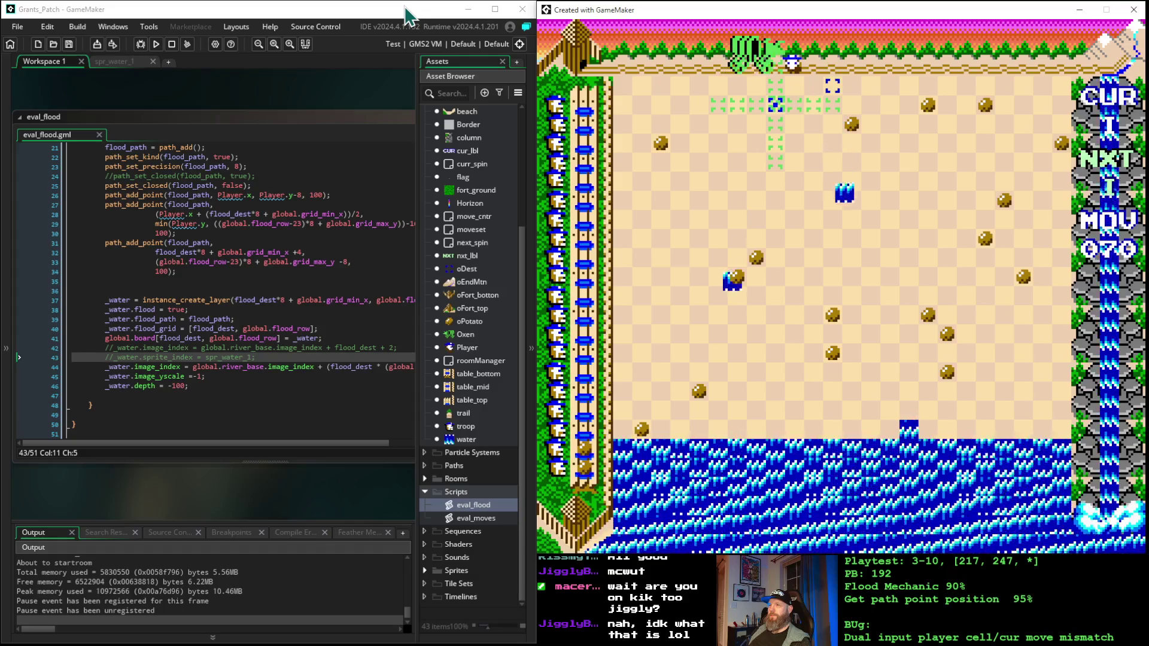
key("Down")
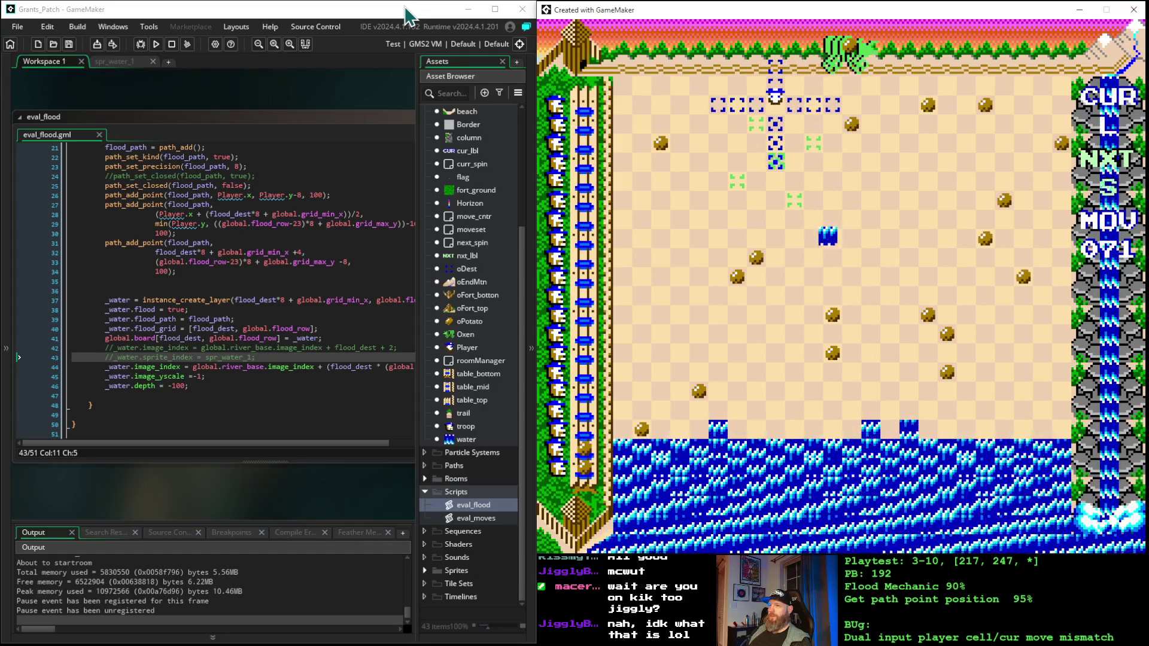
key("Down")
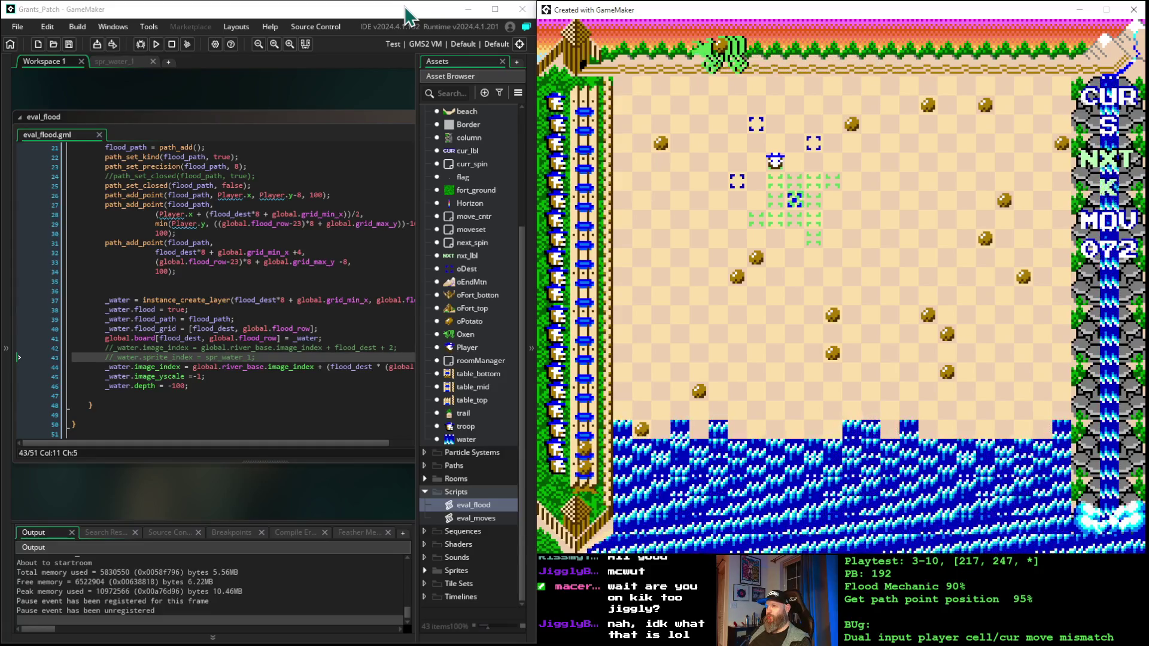
key("Down")
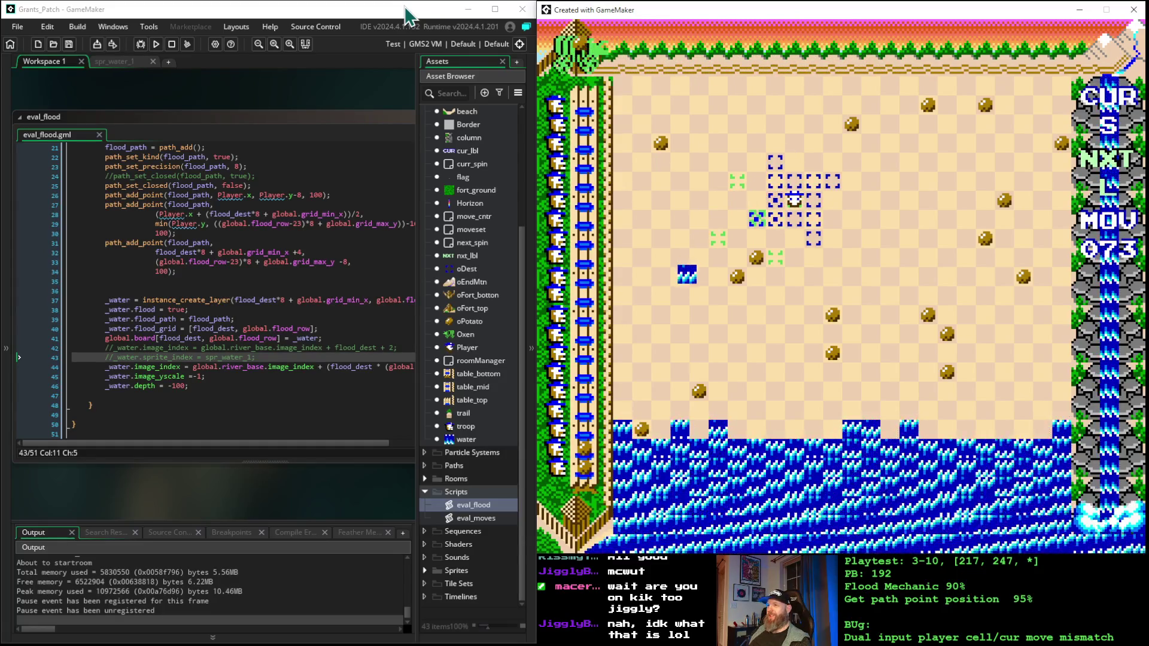
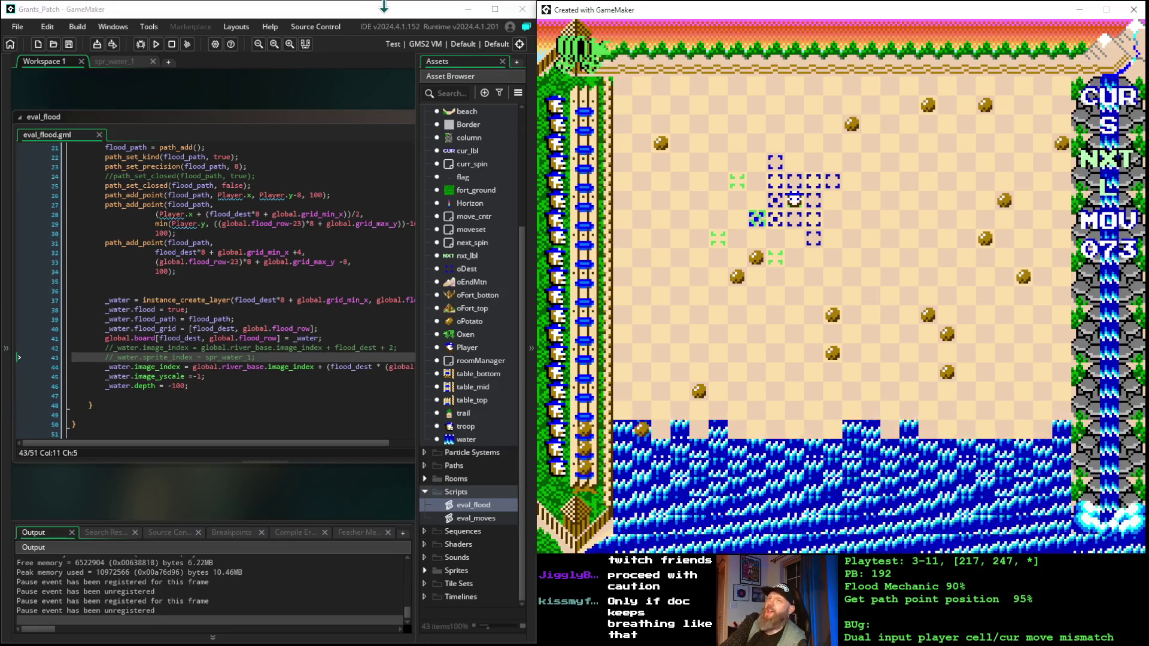
- Return focus to the running game and restart the level with R for a flood-free board
left_click(383, 12)
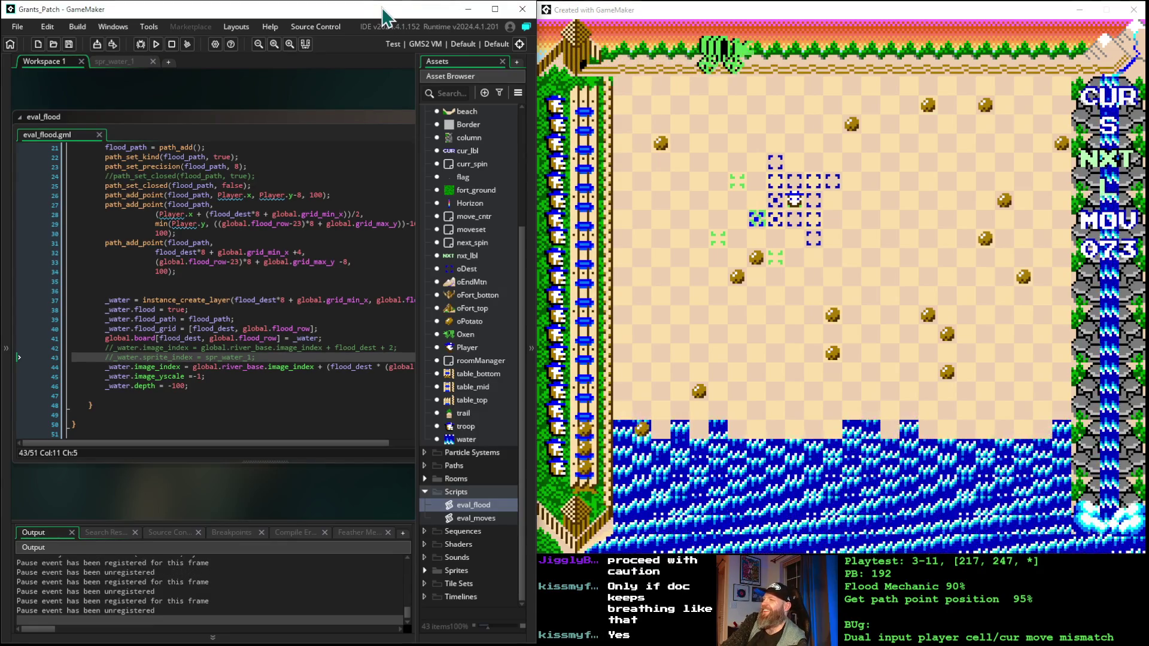
left_click(708, 18)
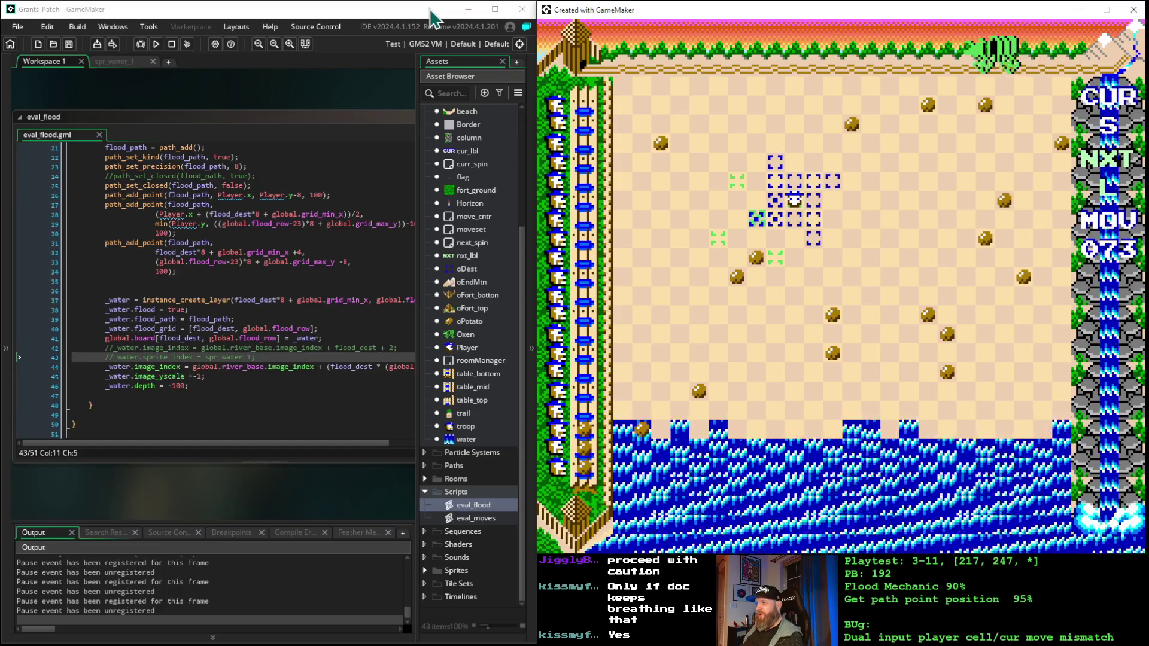
key("r")
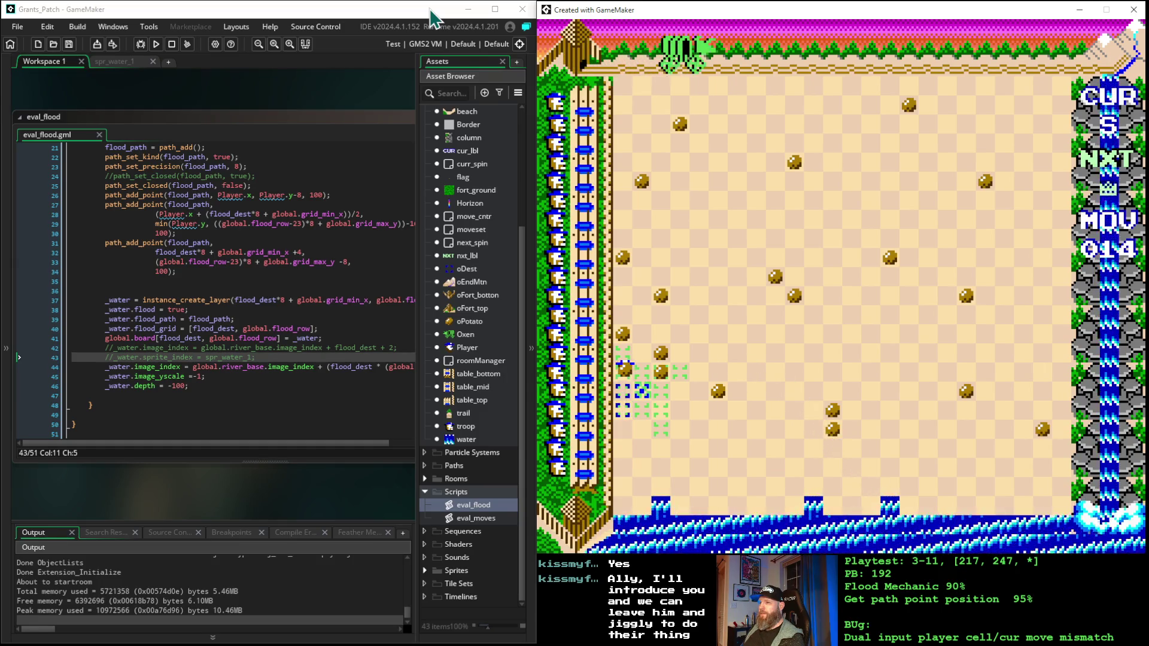
- Make opening arrow-key moves, stepping down once and then right across the board
key("Down")
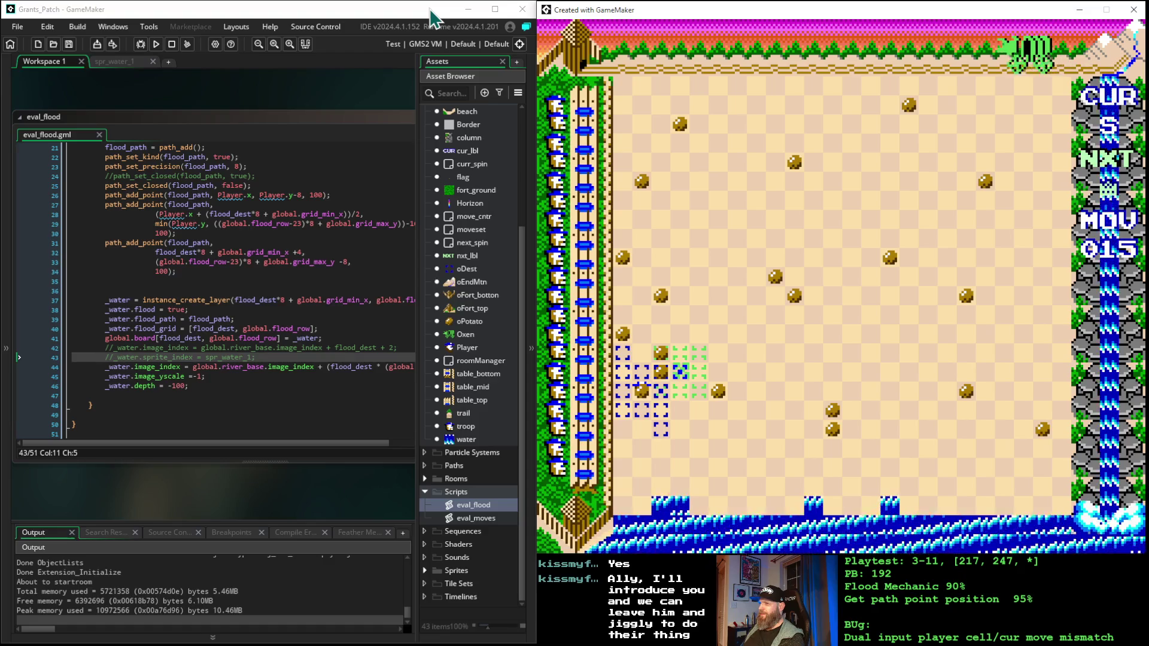
key("Right")
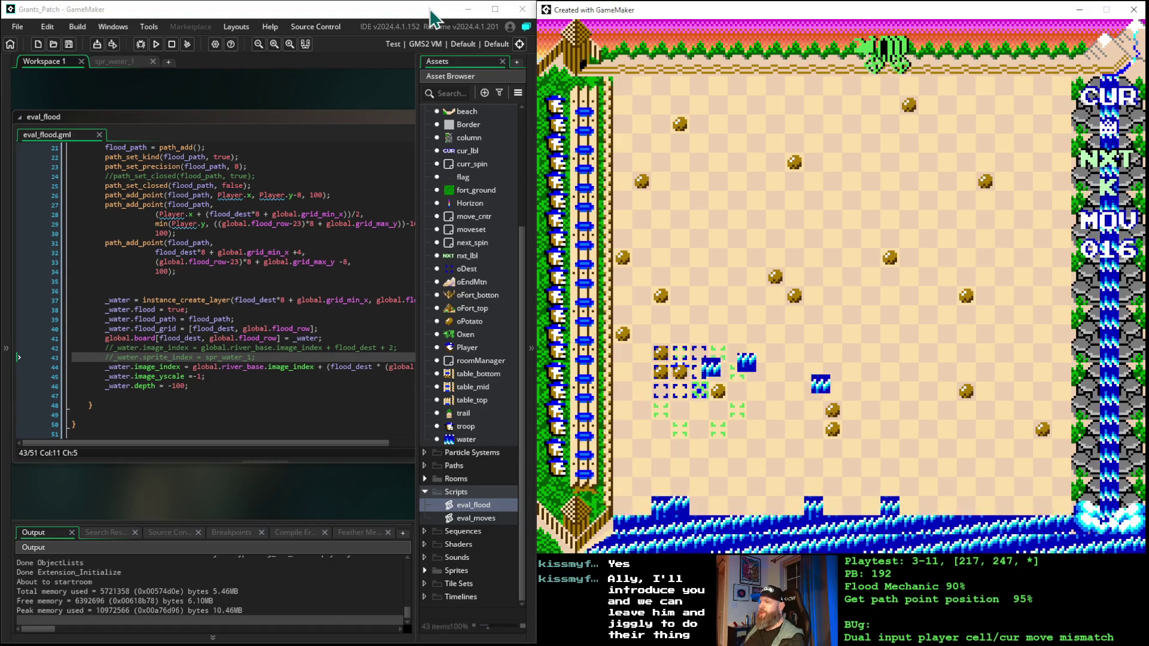
key("Right")
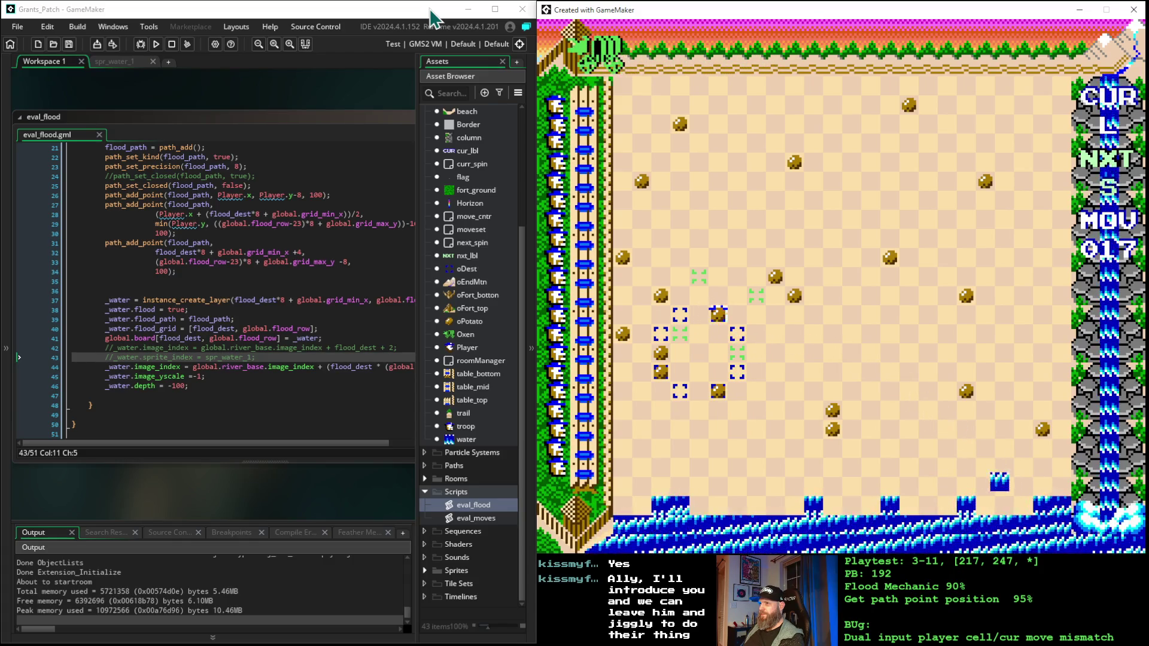
key("Right")
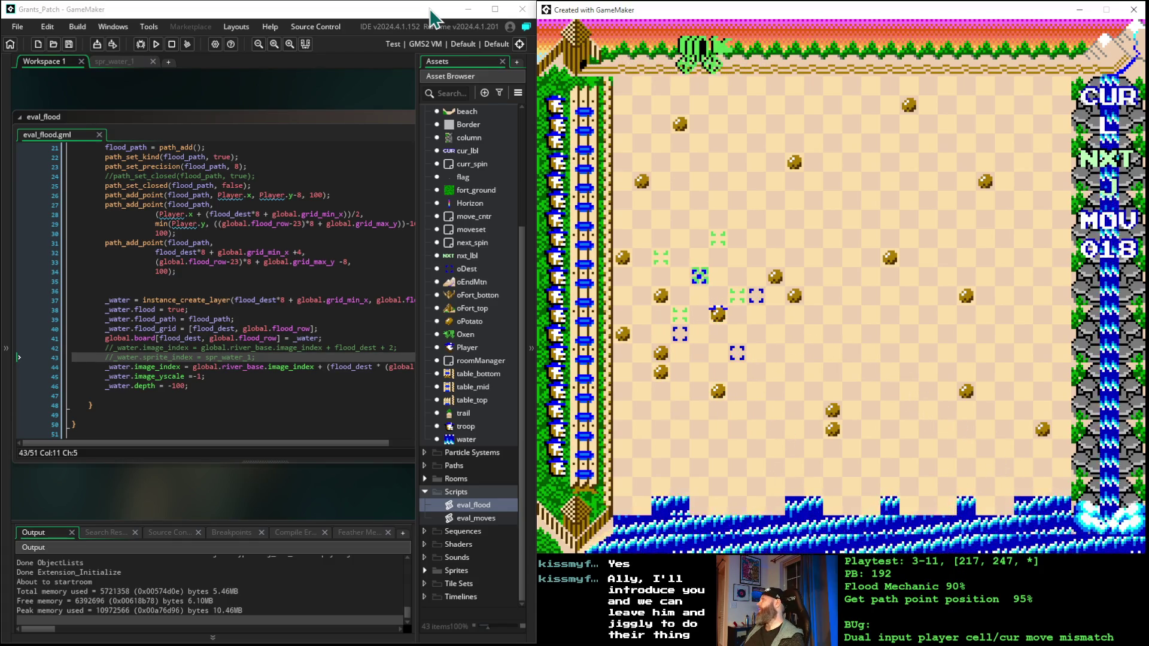
key("Right")
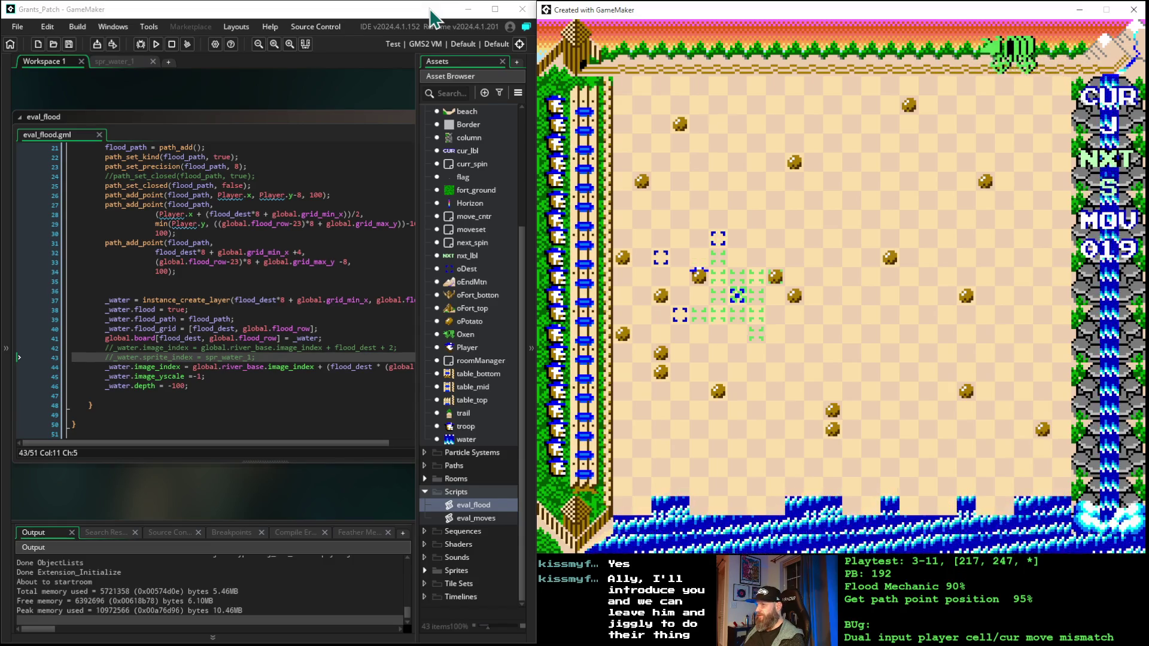
key("Right")
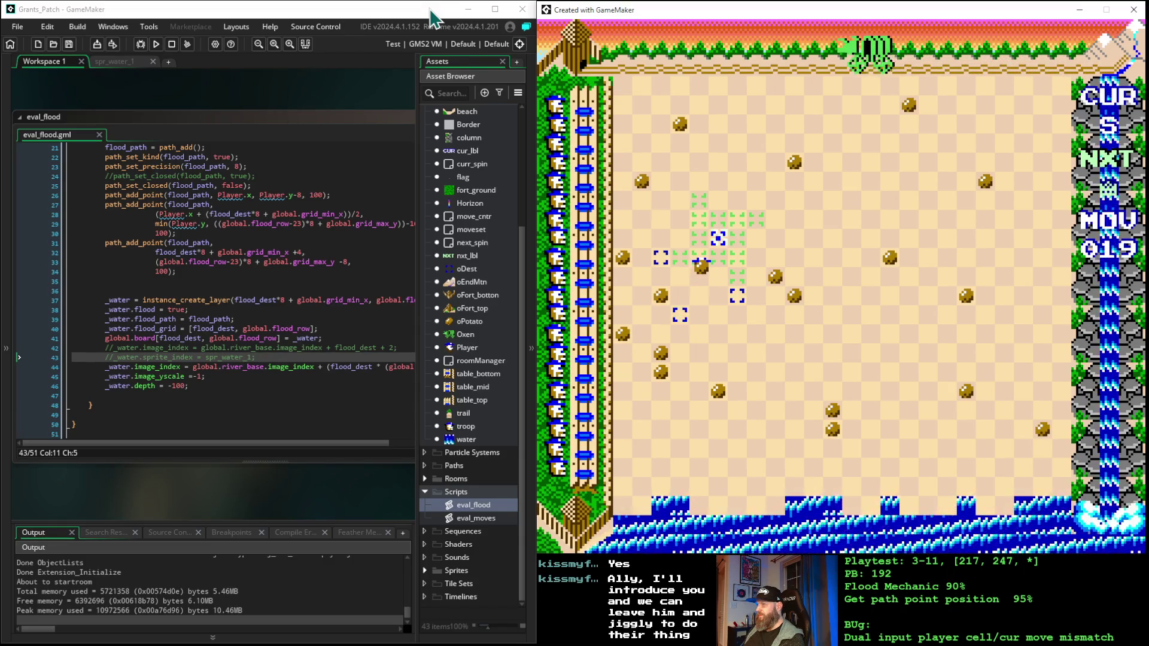
- Place pieces at the chosen target over four consecutive turns
key("space")
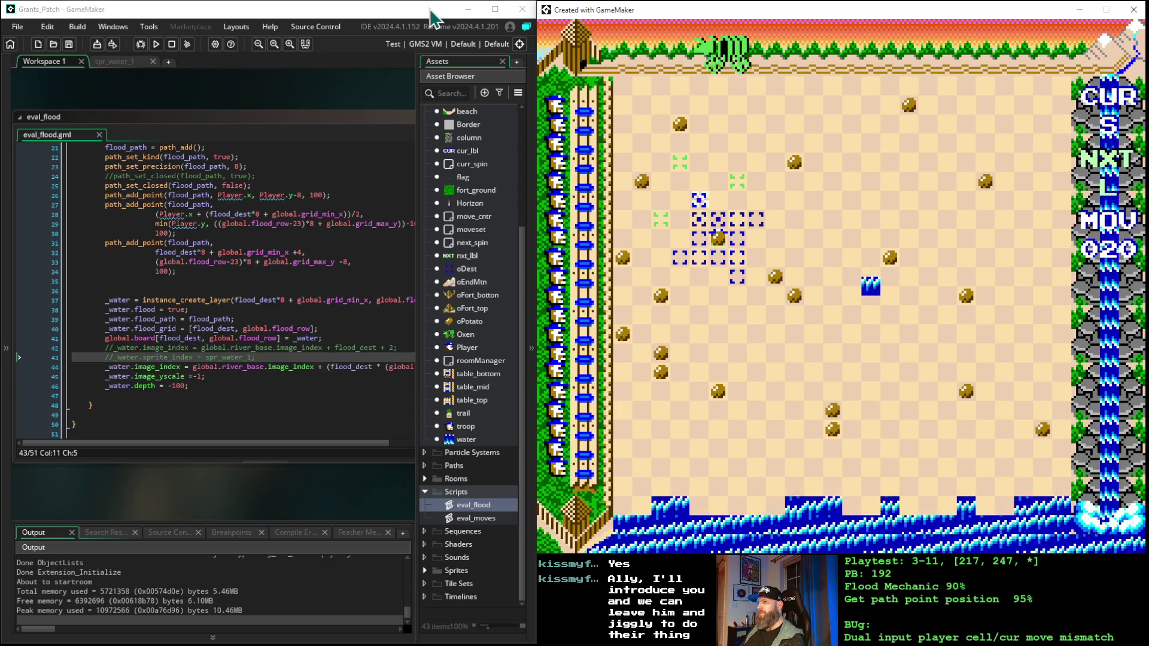
key("space")
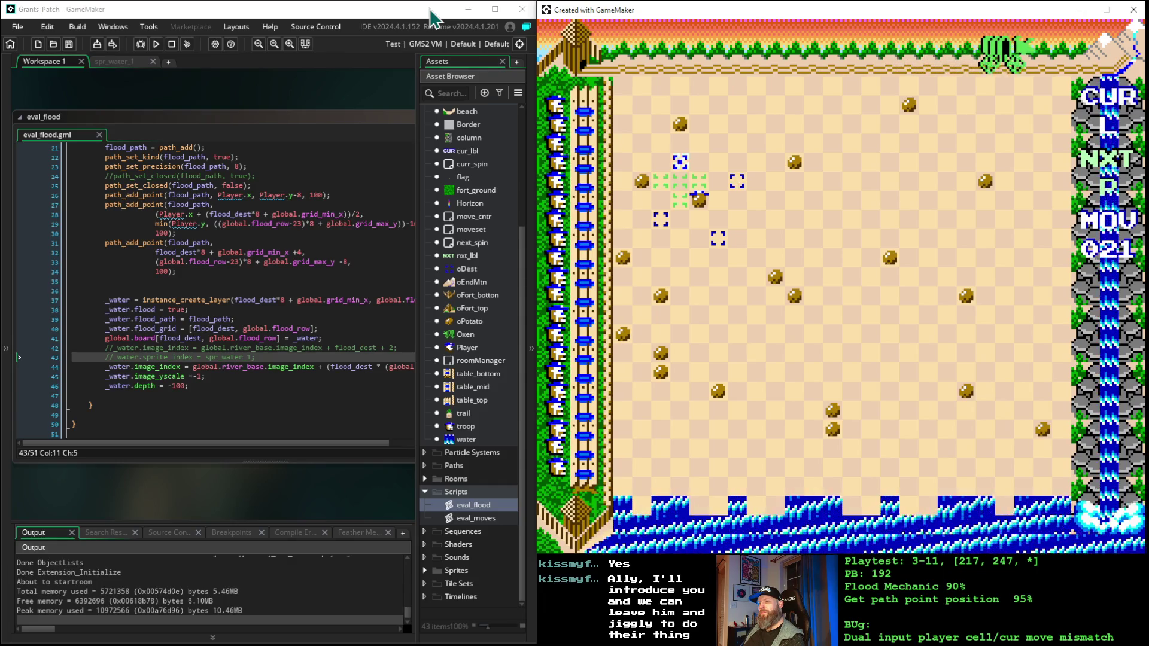
key("space")
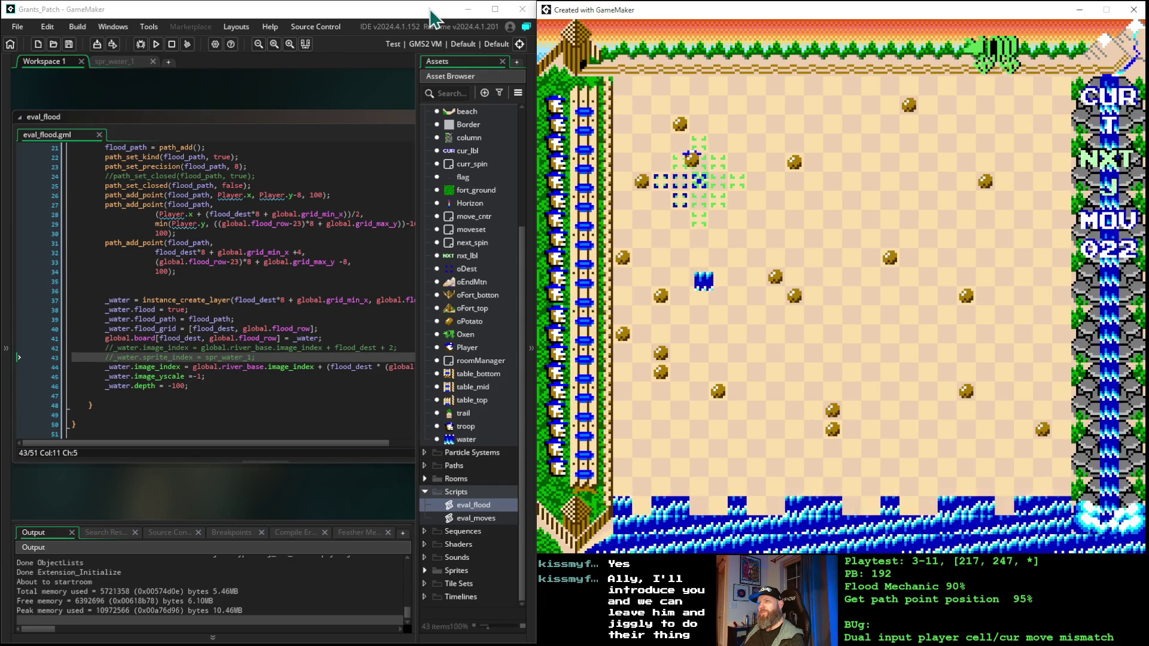
key("space")
- Shift the target up-left and keep placing pieces to move 027 as water tiles spawn
key("Up")
key("Up")
key("Left")
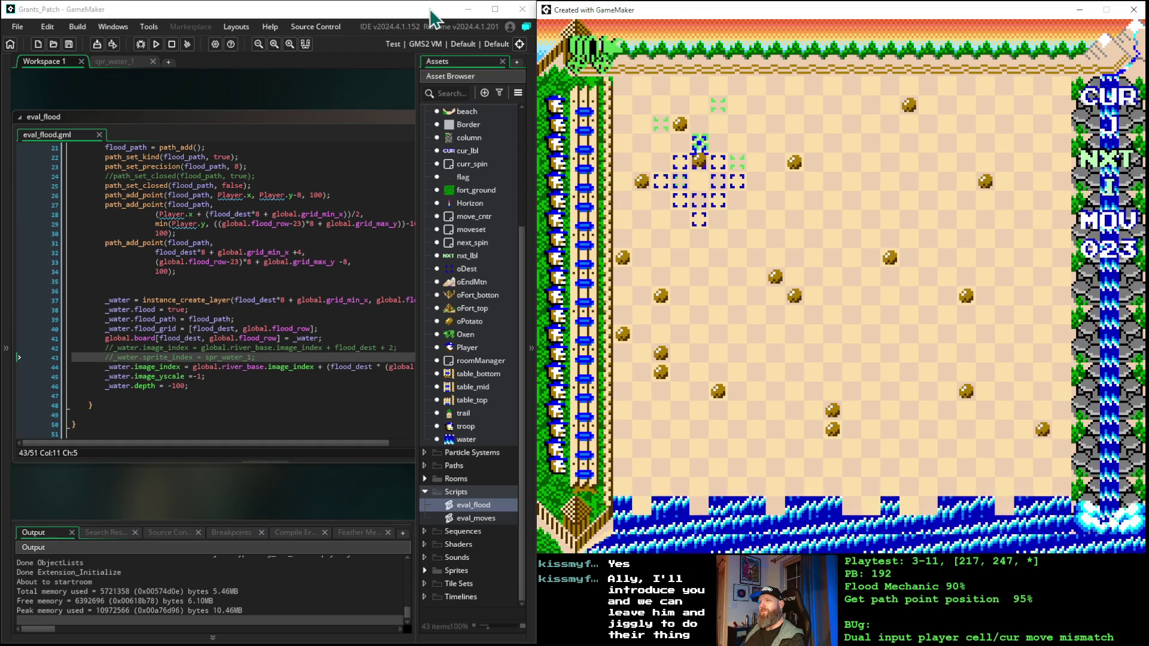
key("space")
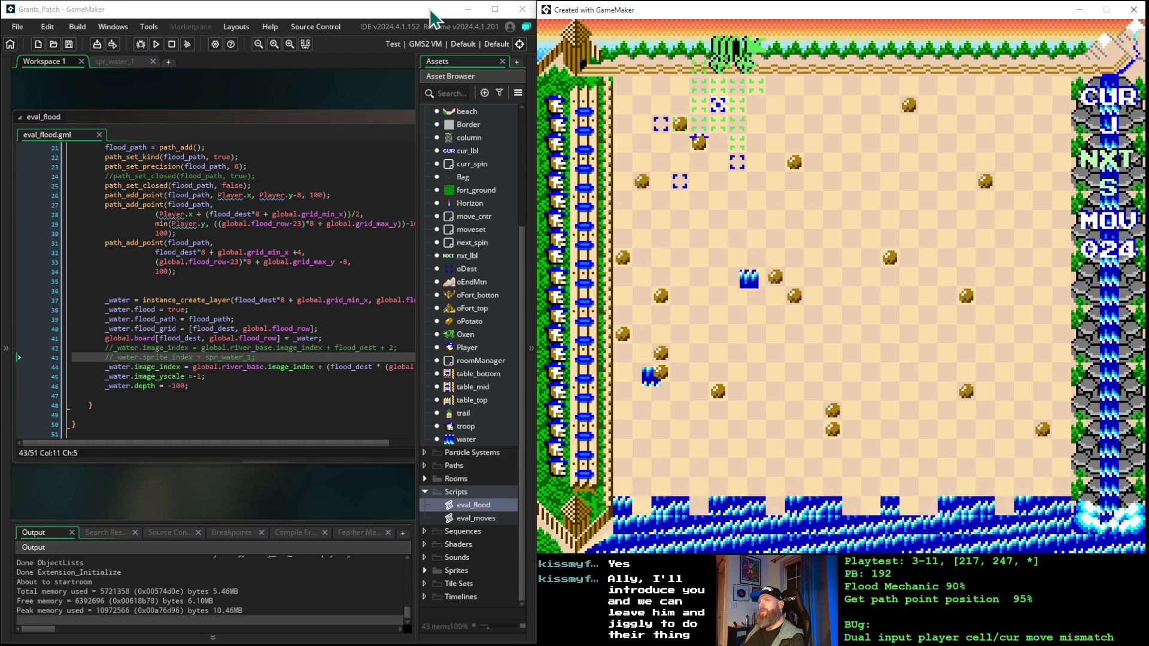
key("space")
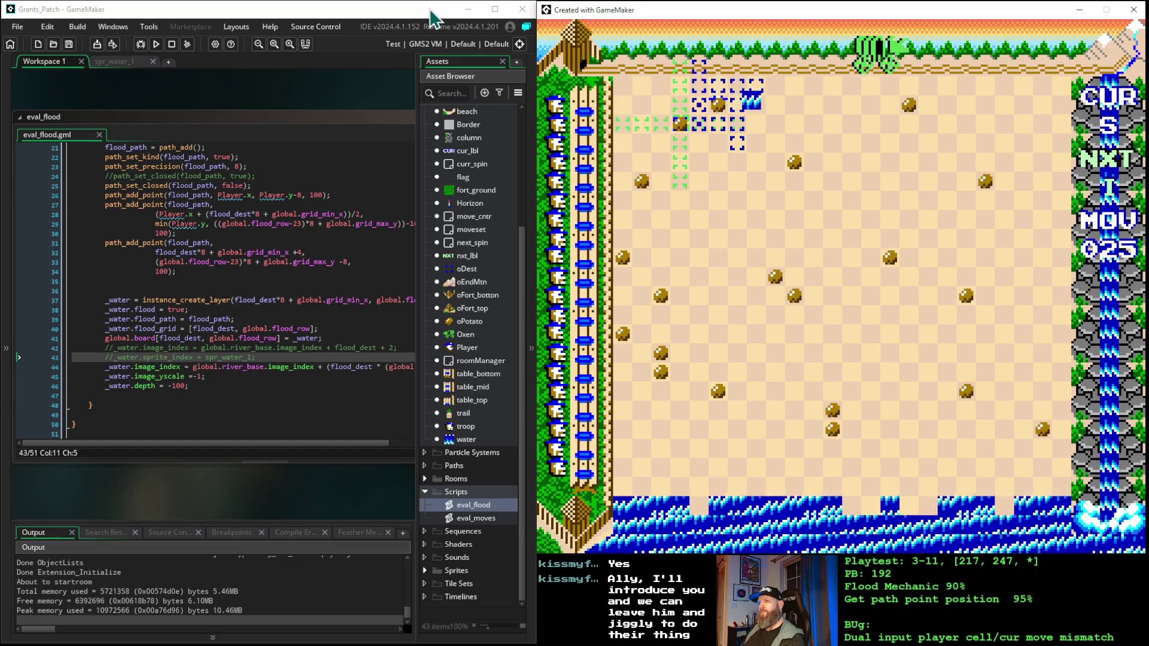
key("space")
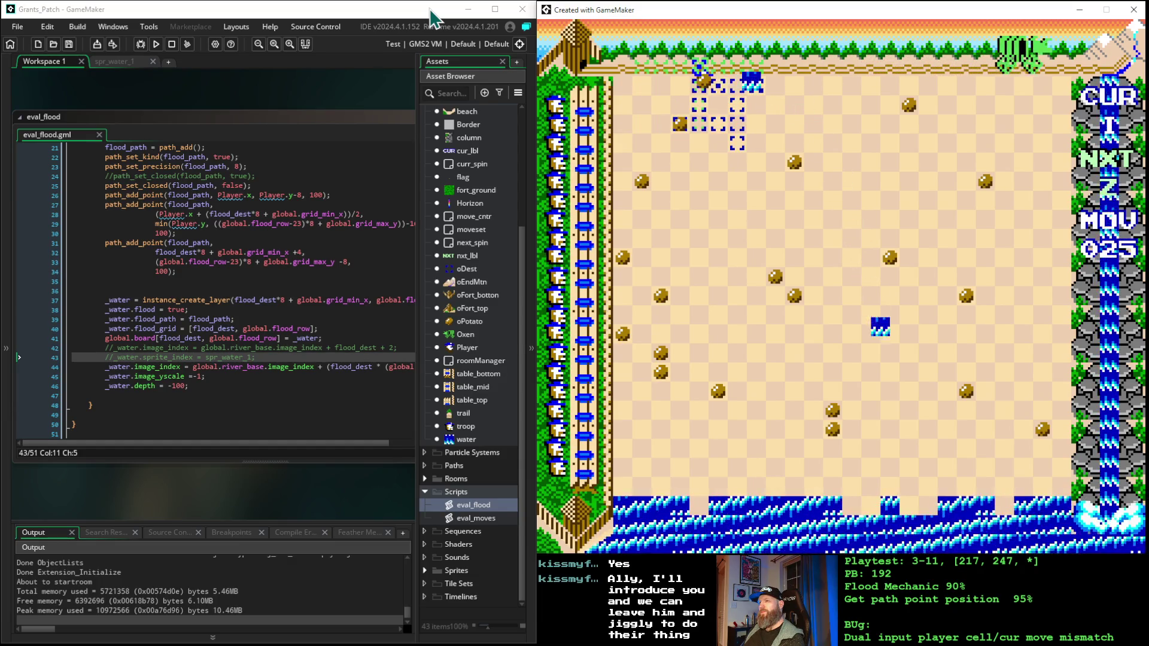
key("space")
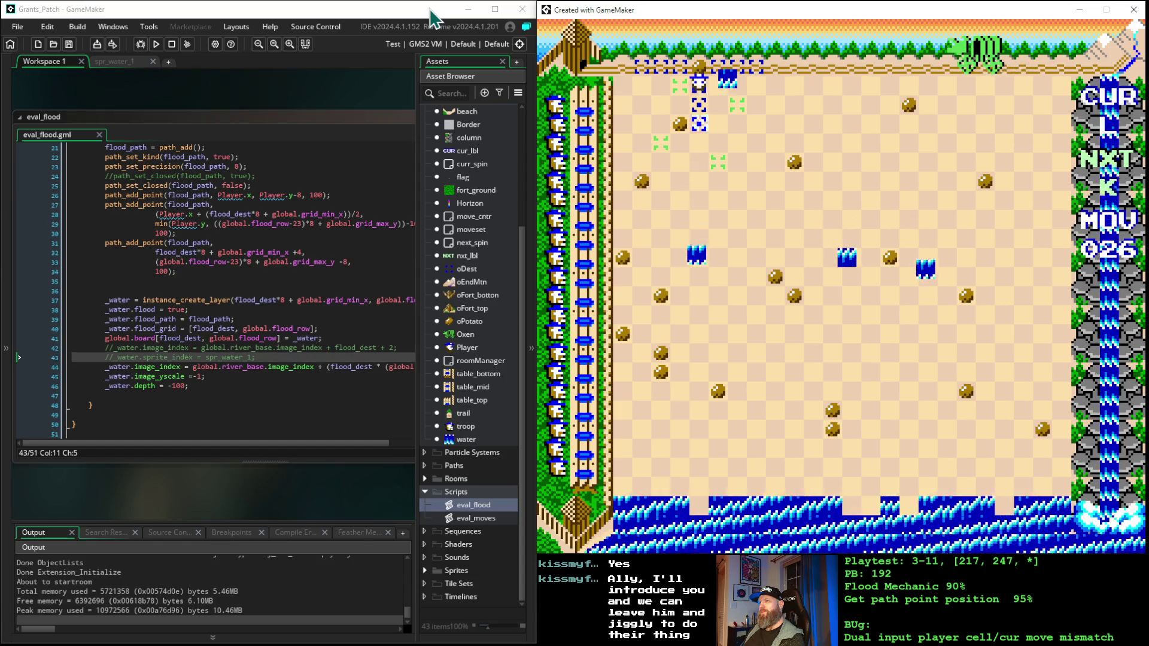
key("space")
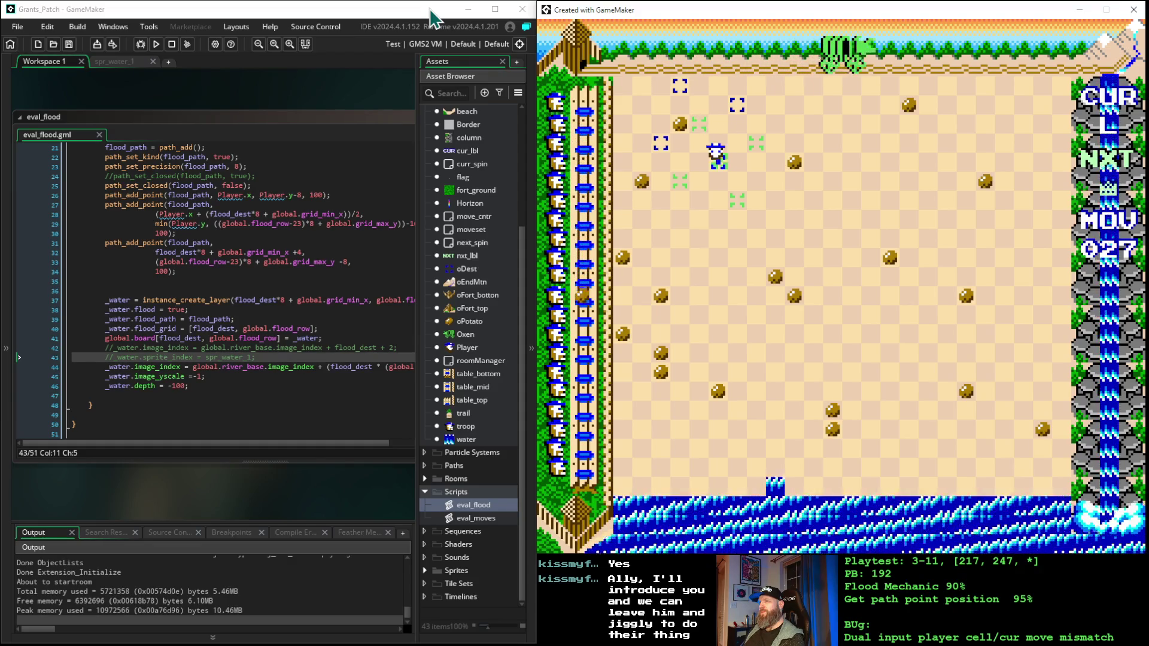
- Move the player along the flood path, shifting the flood preview up one row
key("space")
key("space")
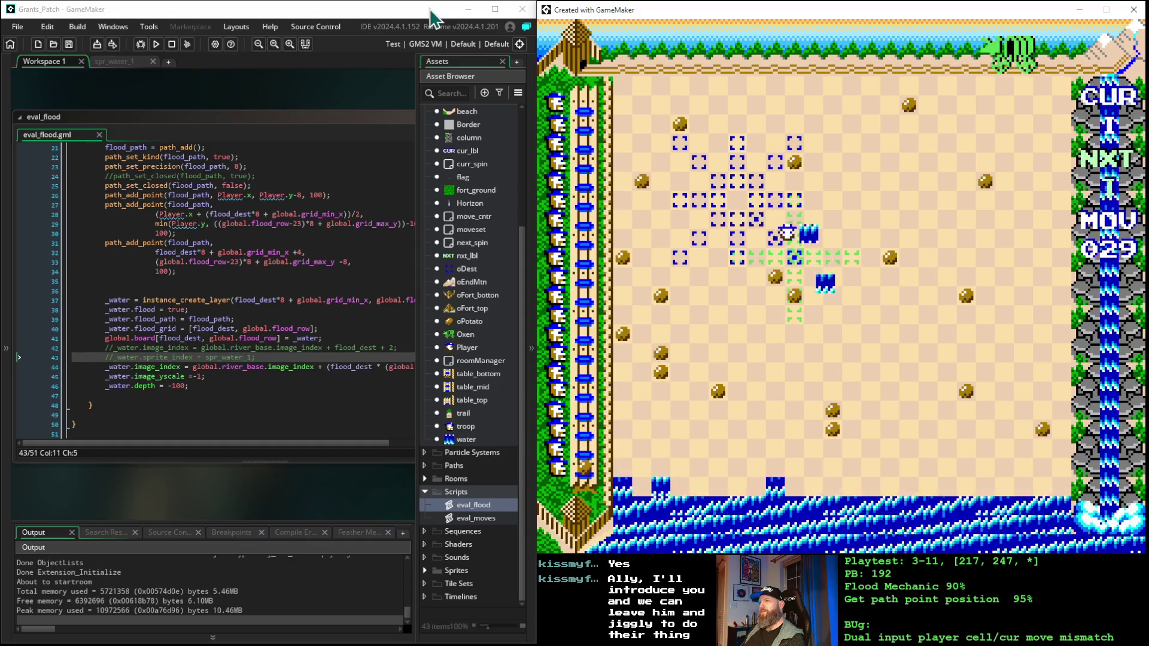
key("space")
key("space")
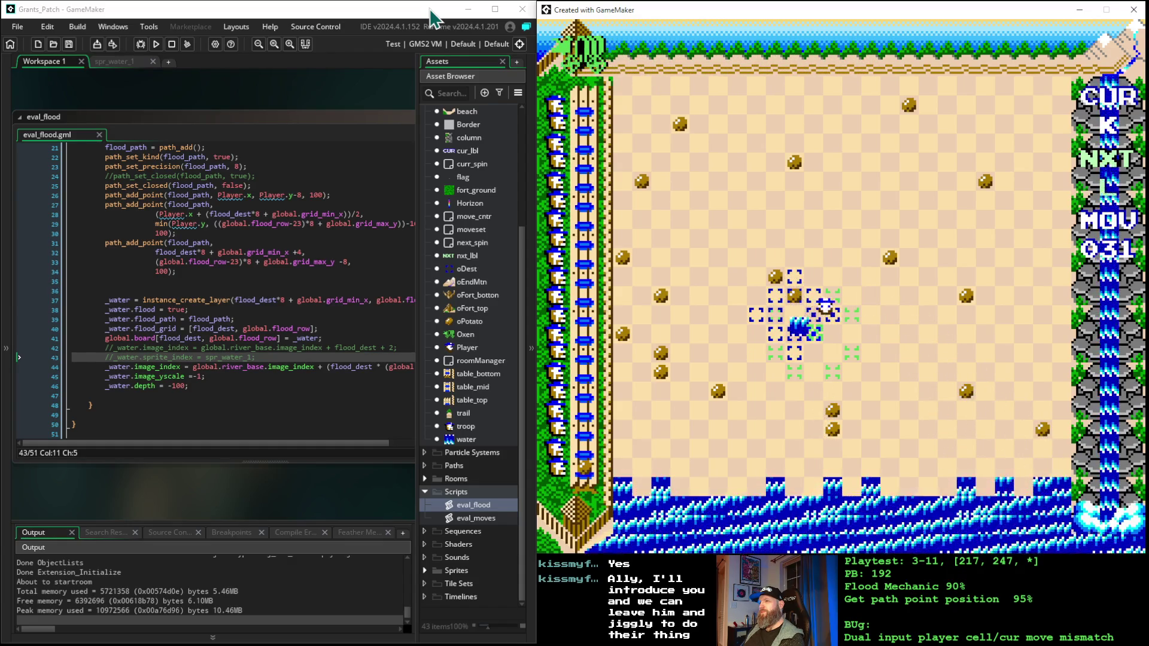
key("space")
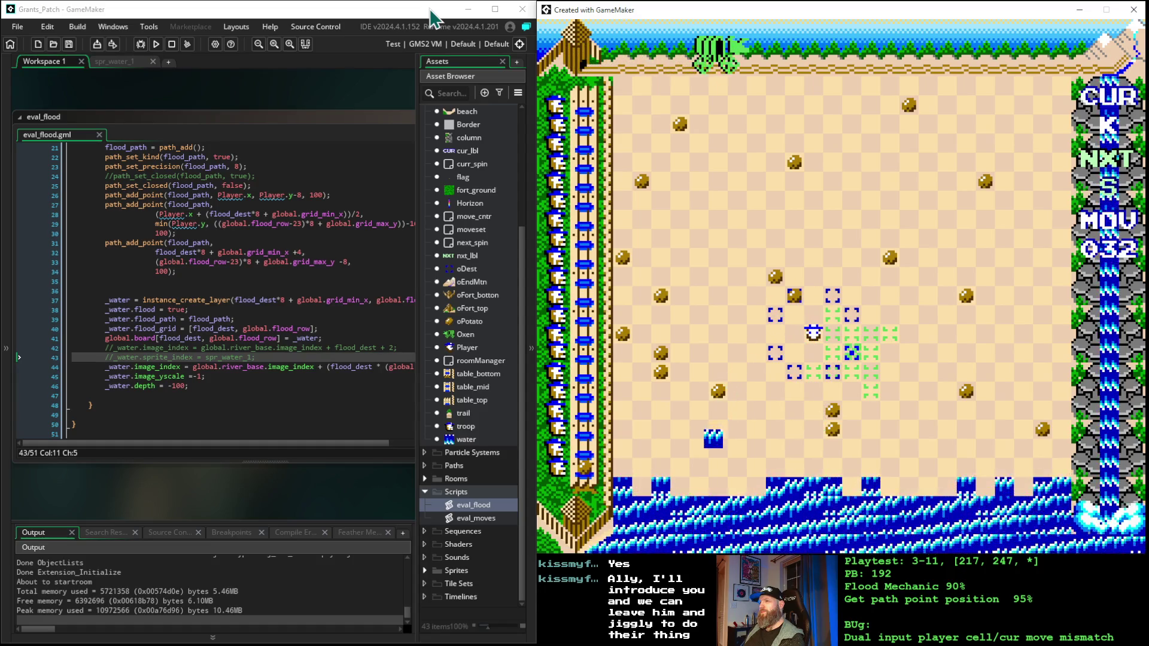
key("space")
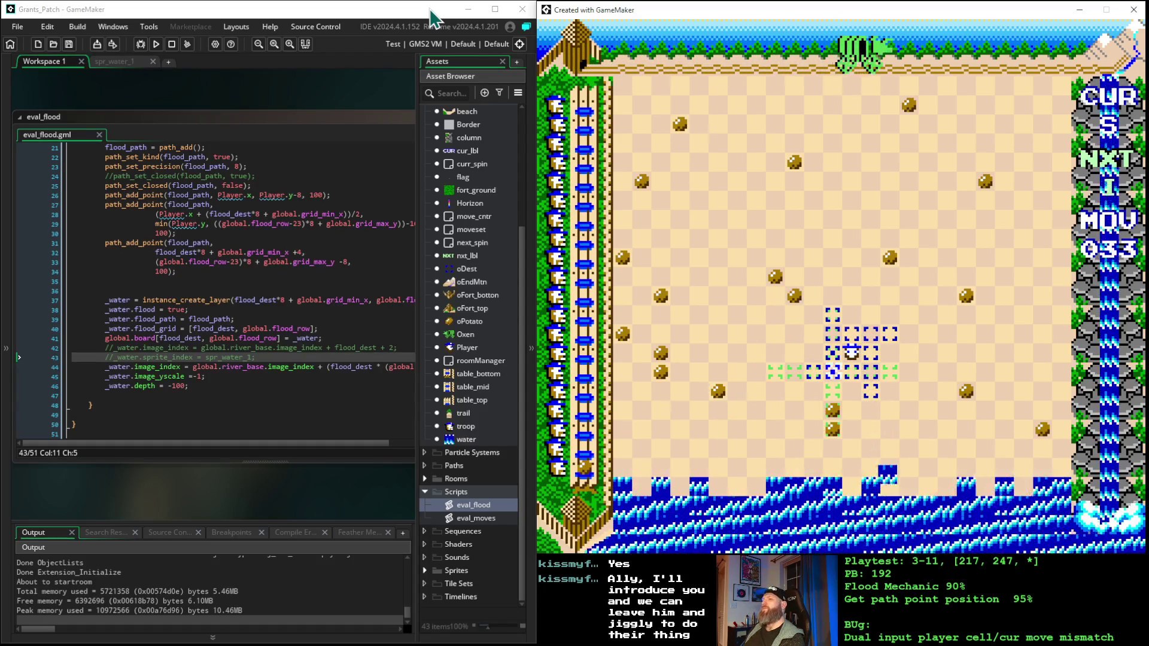
key("Up")
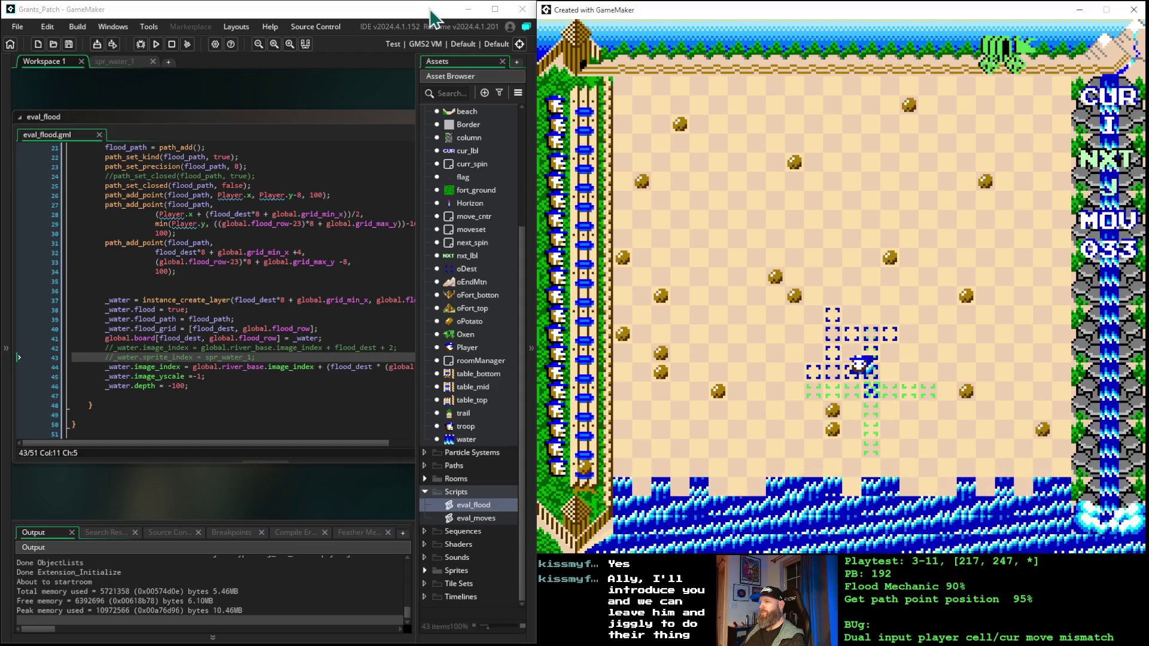
key("space")
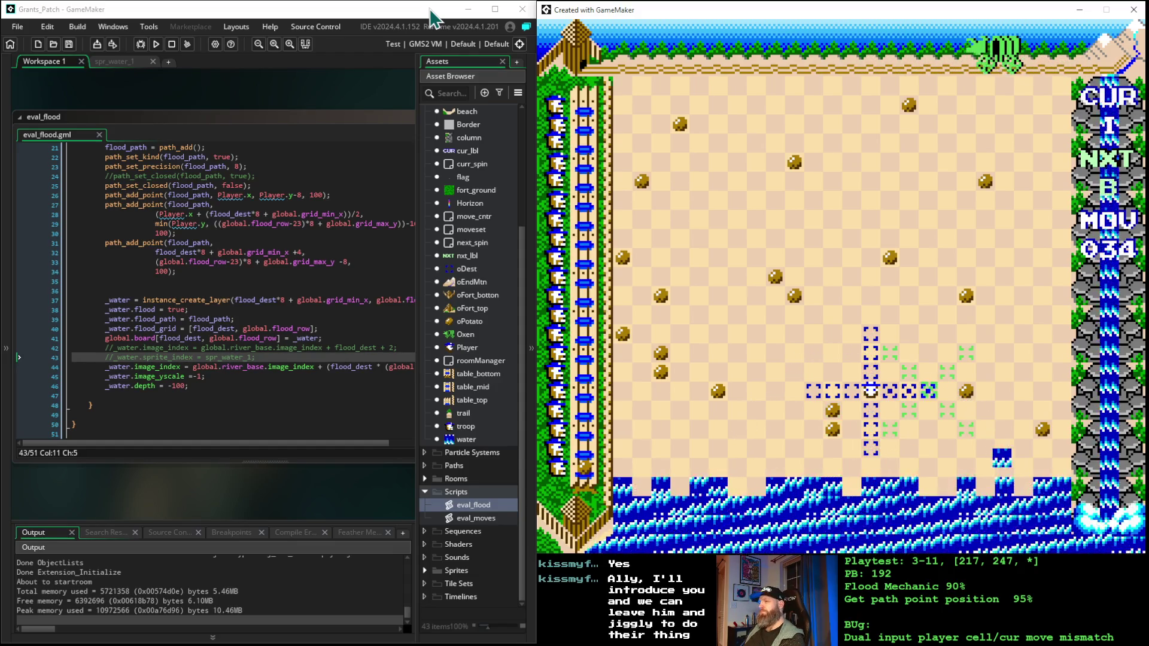
key("space")
- Shift the flood preview up and keep moving the player right and around the board
key("Up")
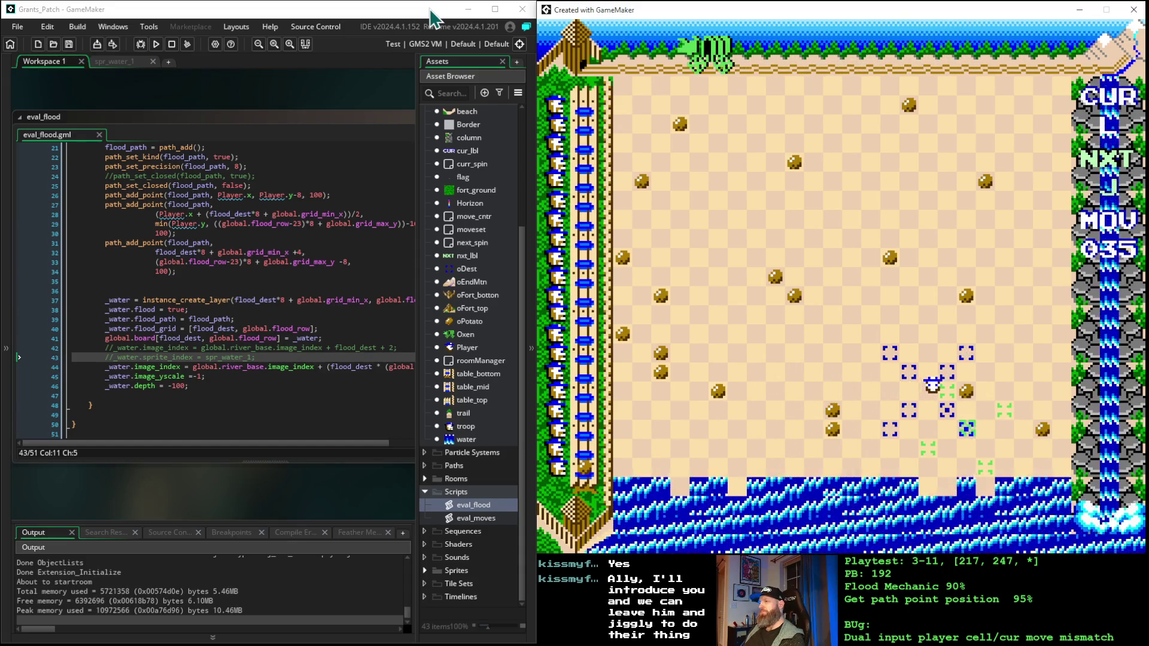
key("space")
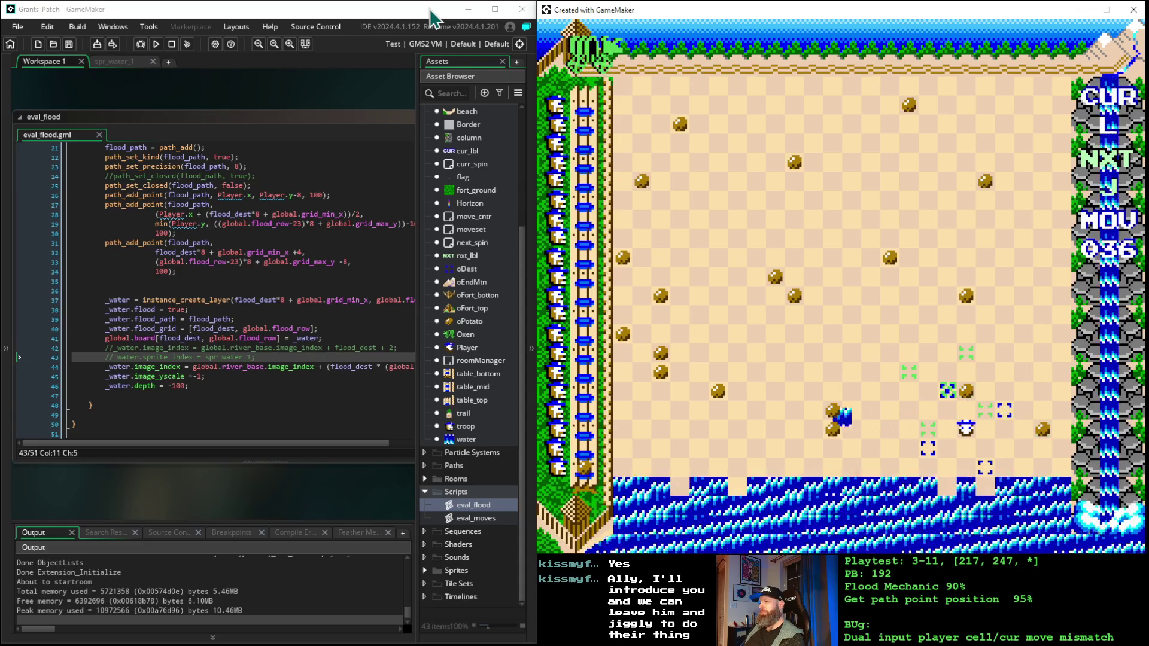
key("space")
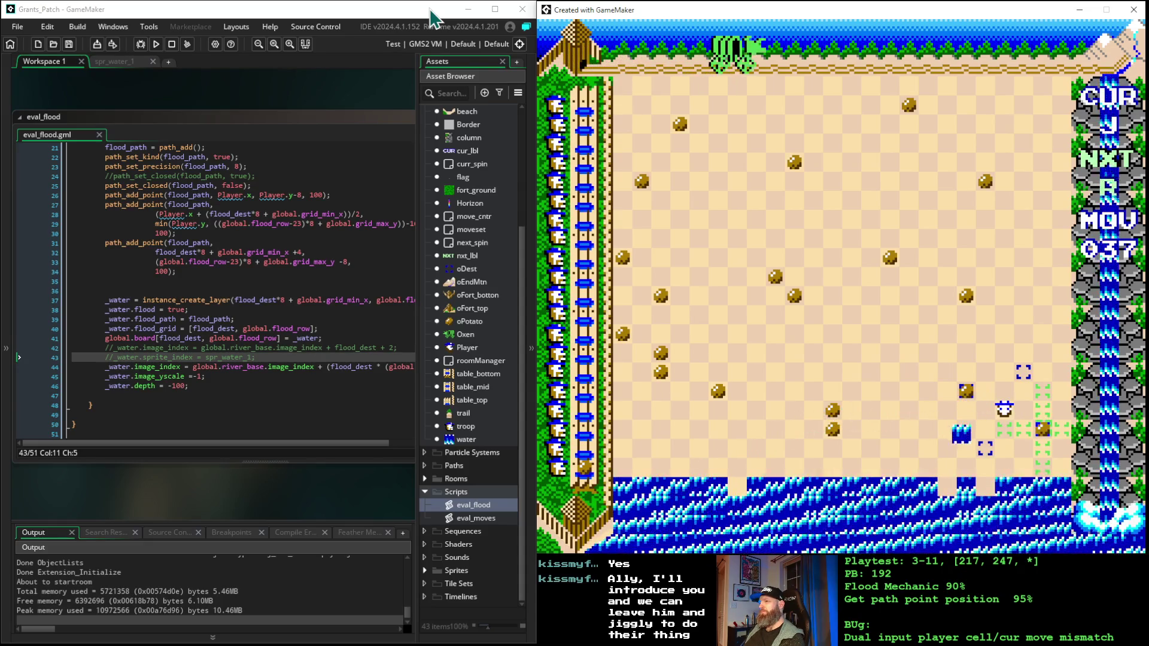
key("space")
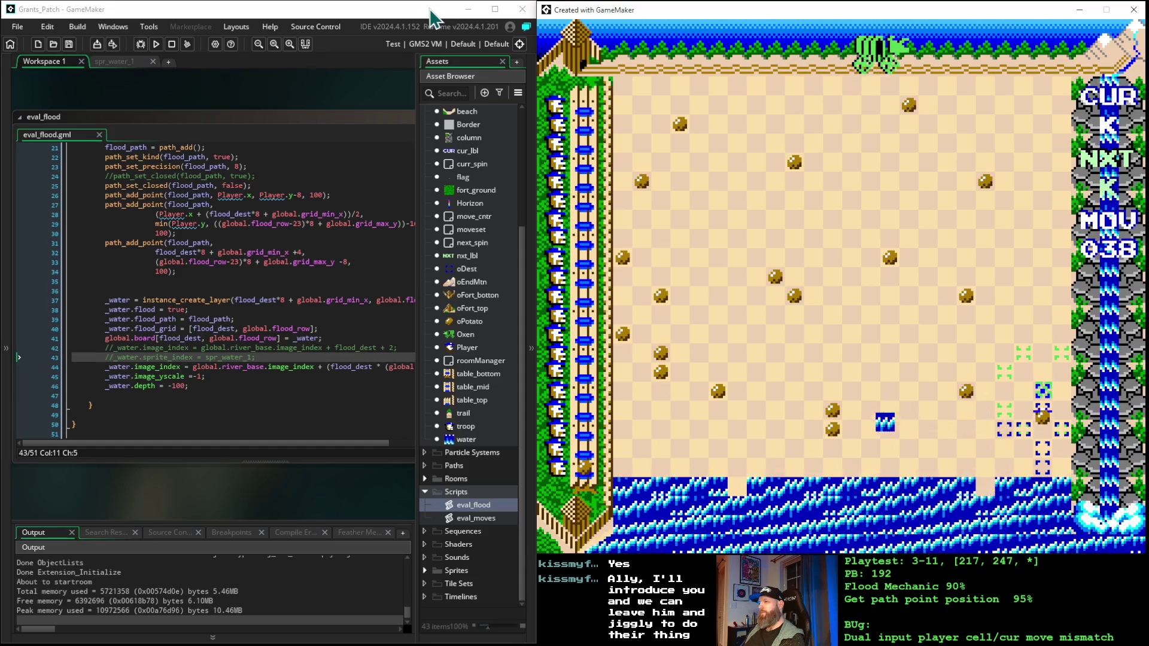
key("space")
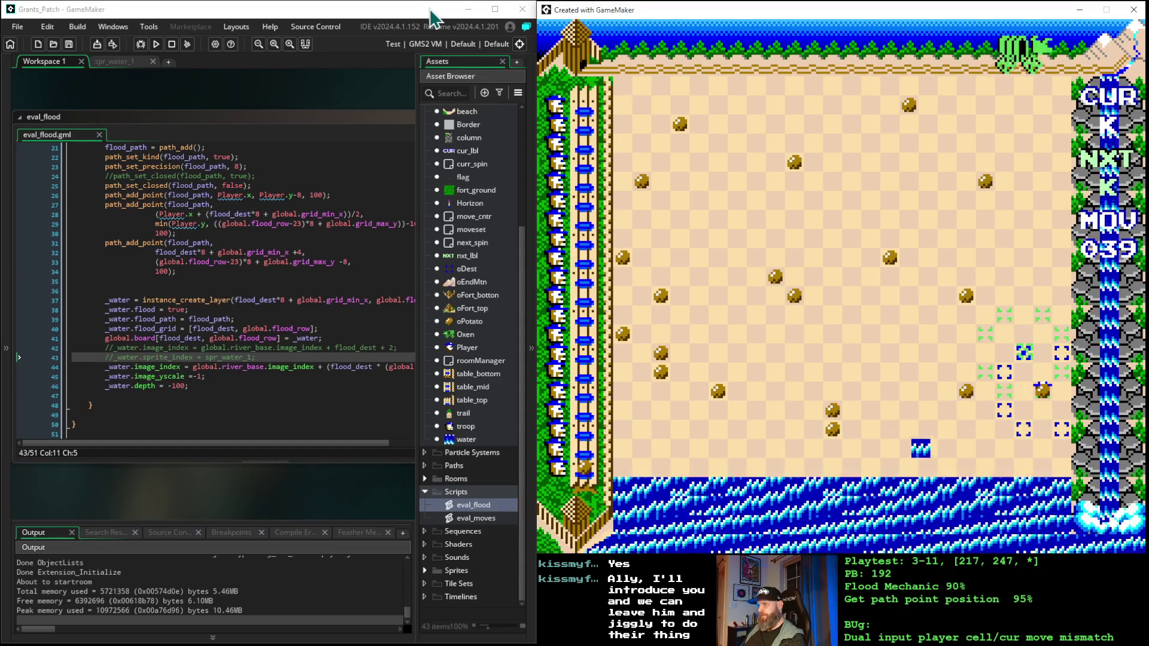
key("space")
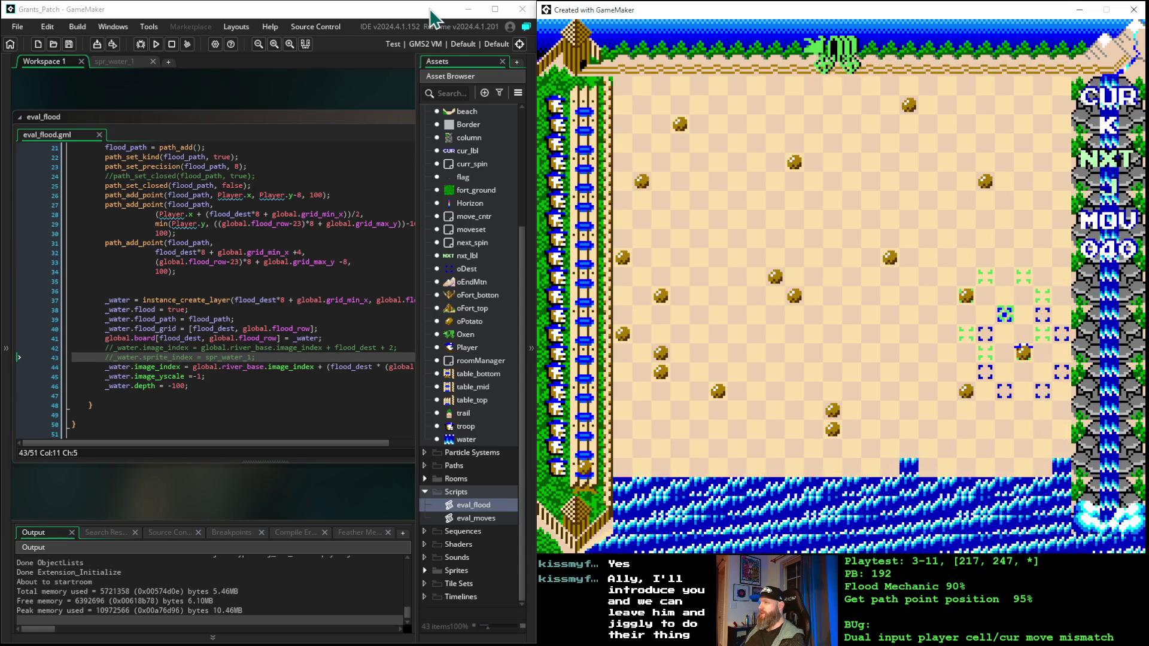
key("space")
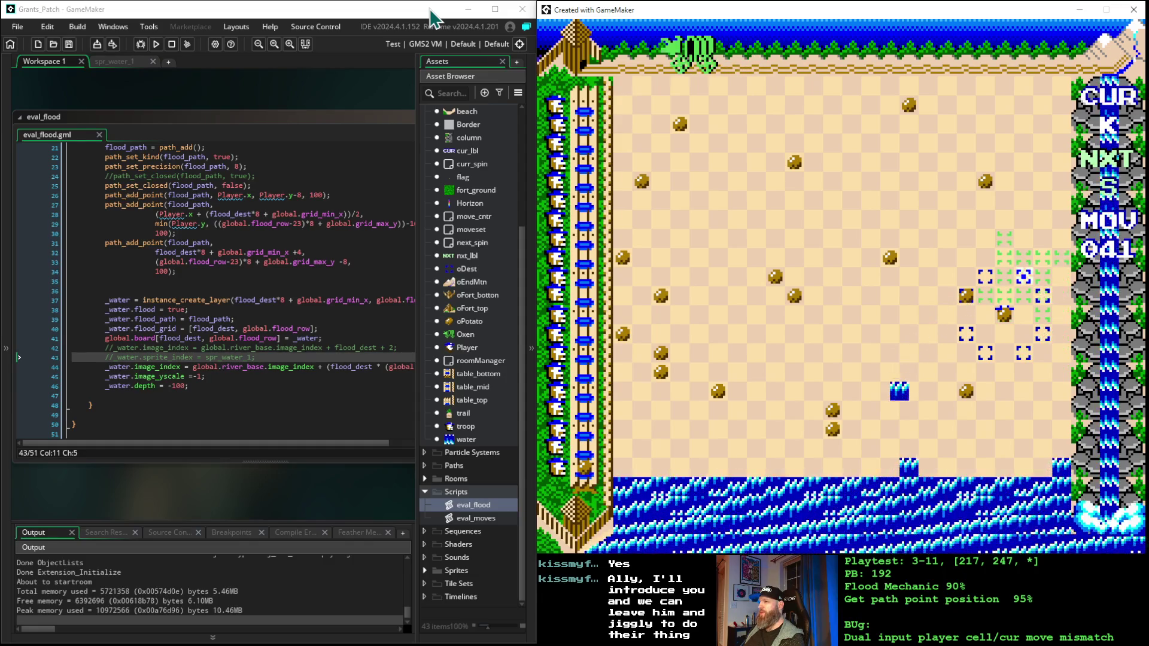
key("space")
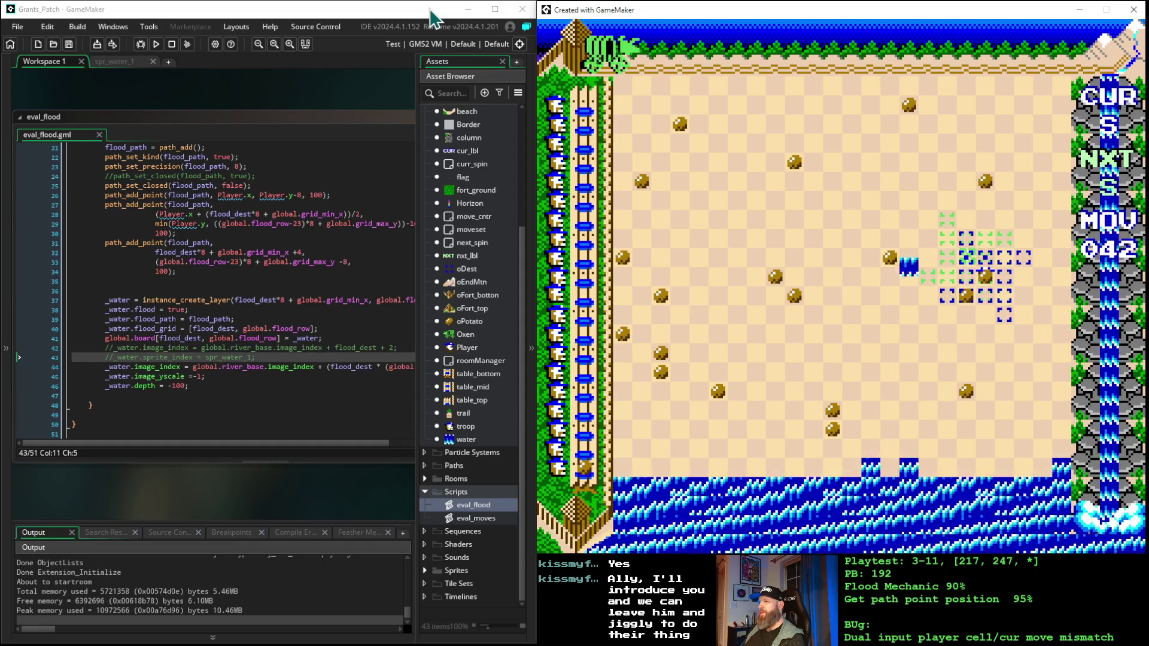
key("space")
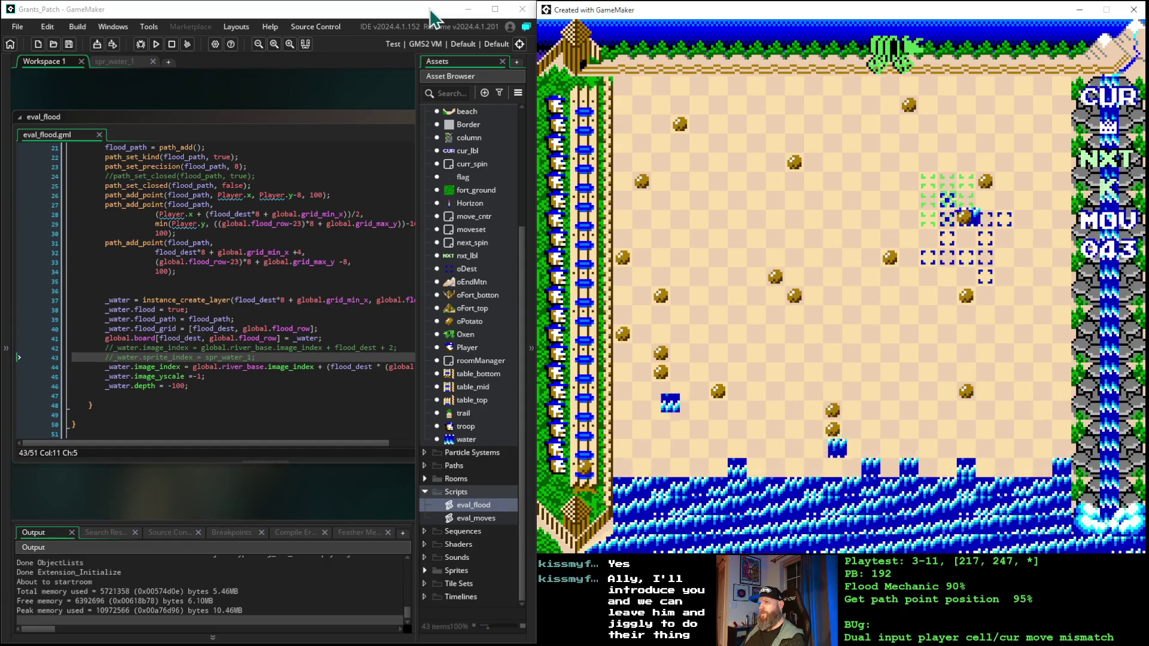
key("space")
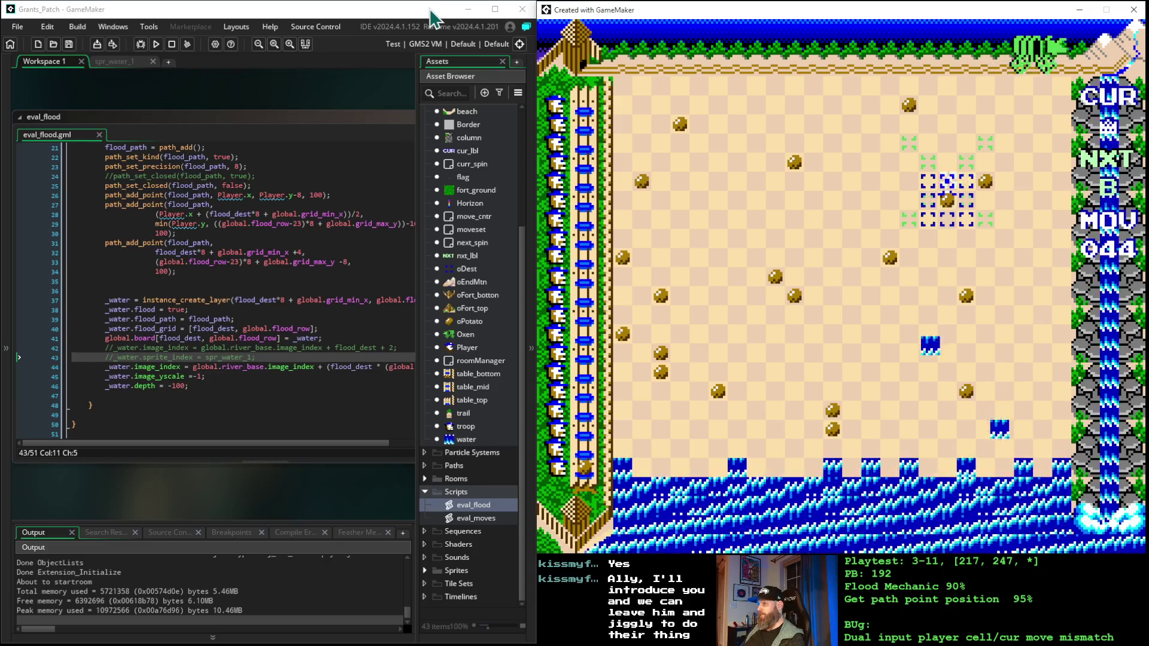
key("space")
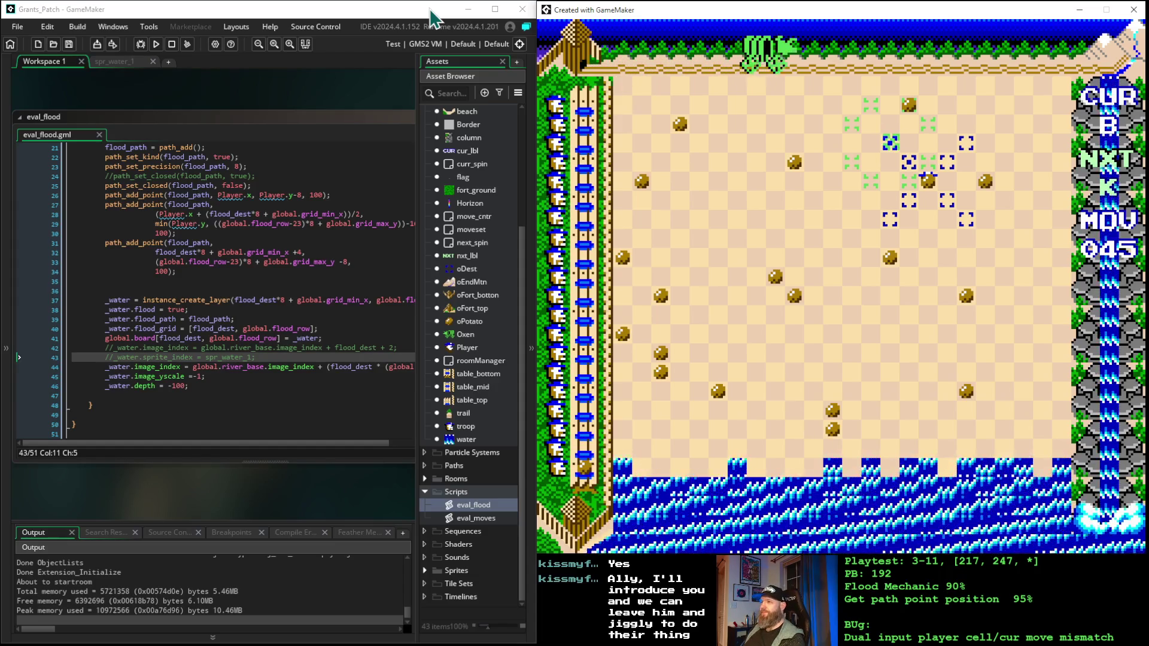
- Shift the placement target four cells left, swap current and next pieces with X, and place them
key("space")
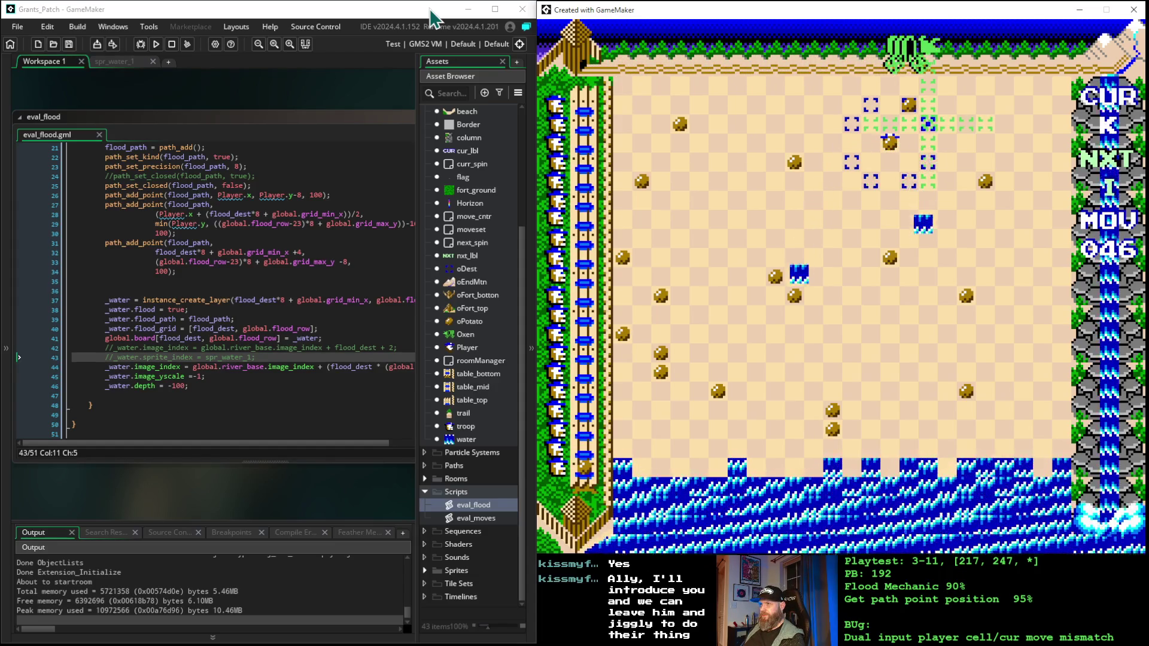
key("Left")
key("Left")
key("Left")
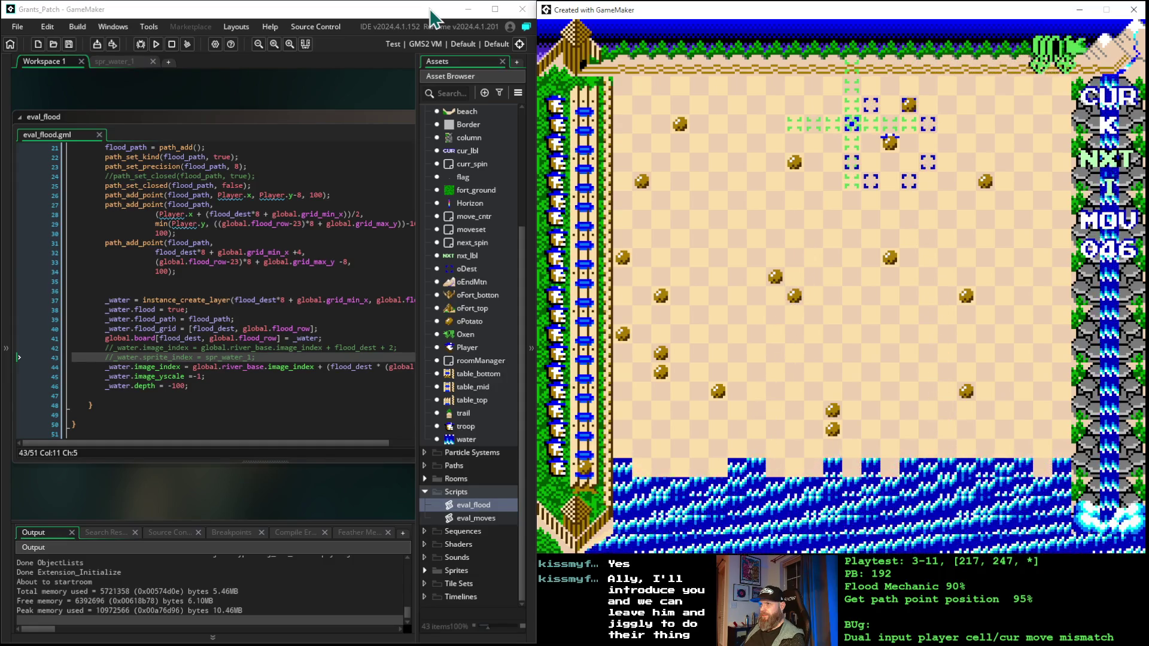
key("space")
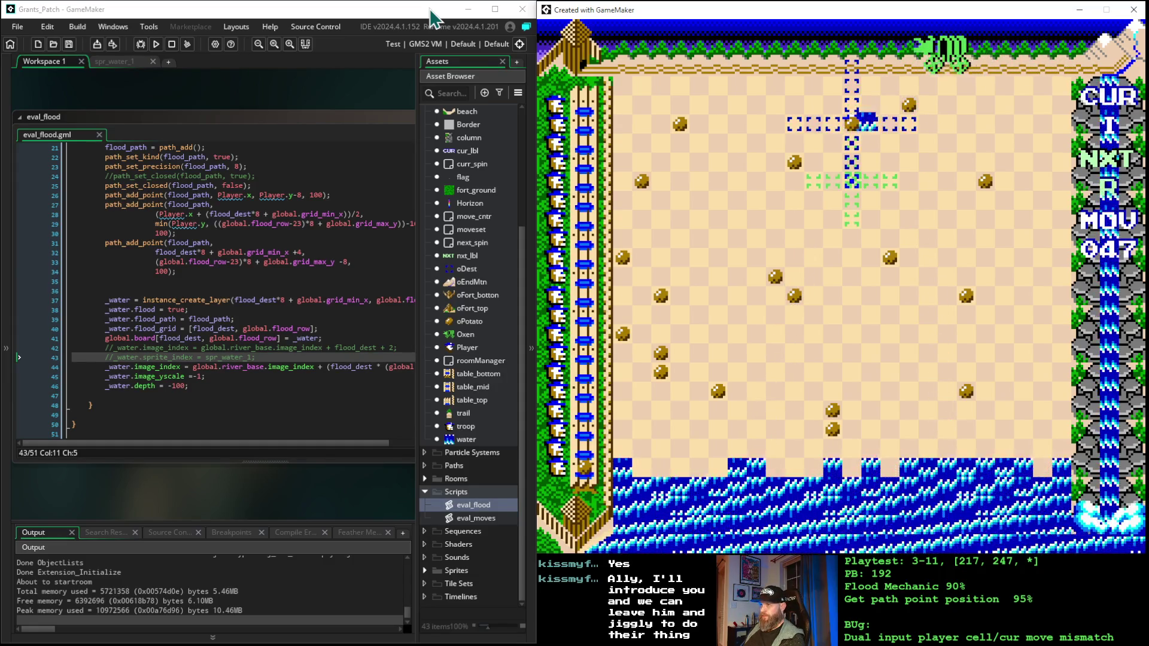
key("x")
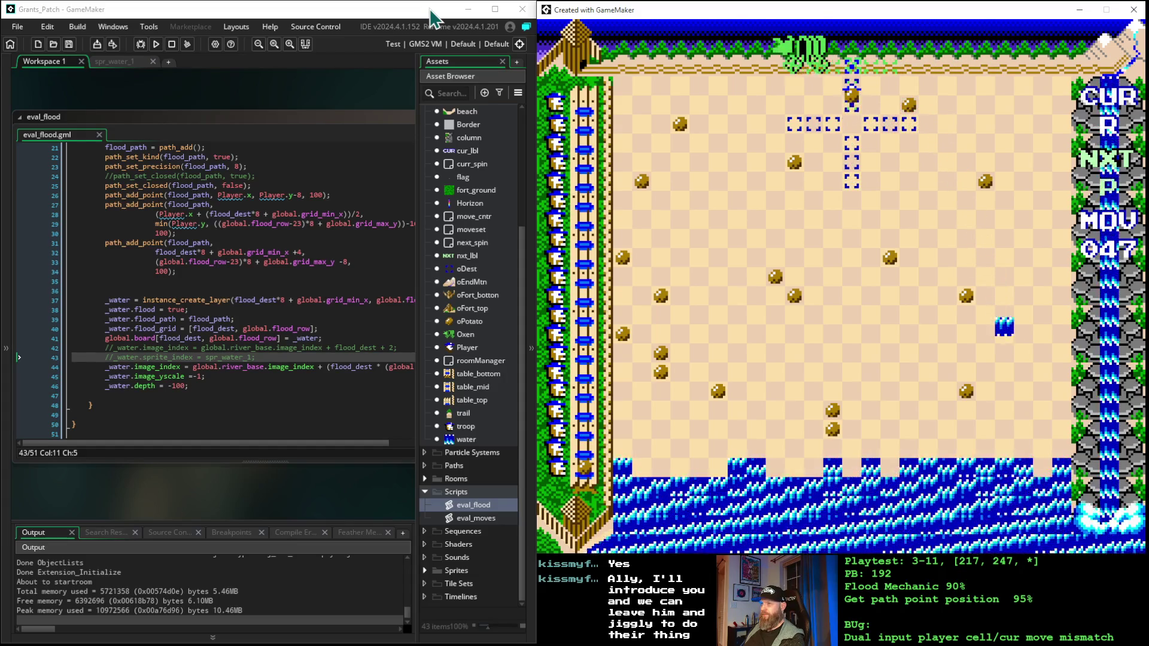
key("space")
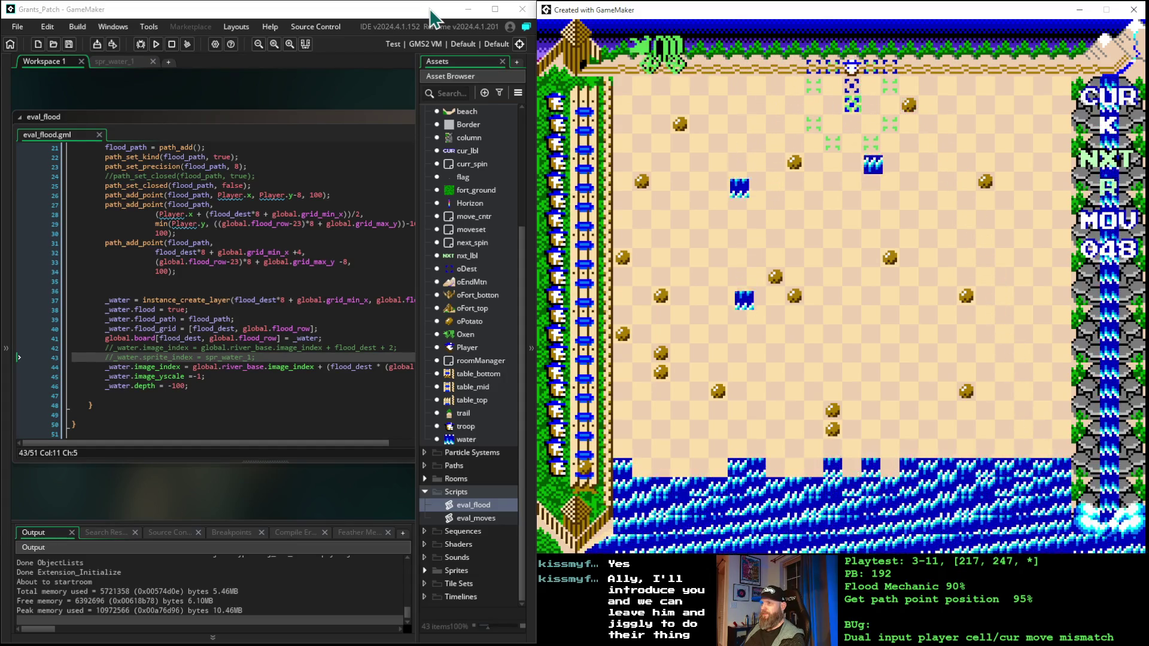
key("space")
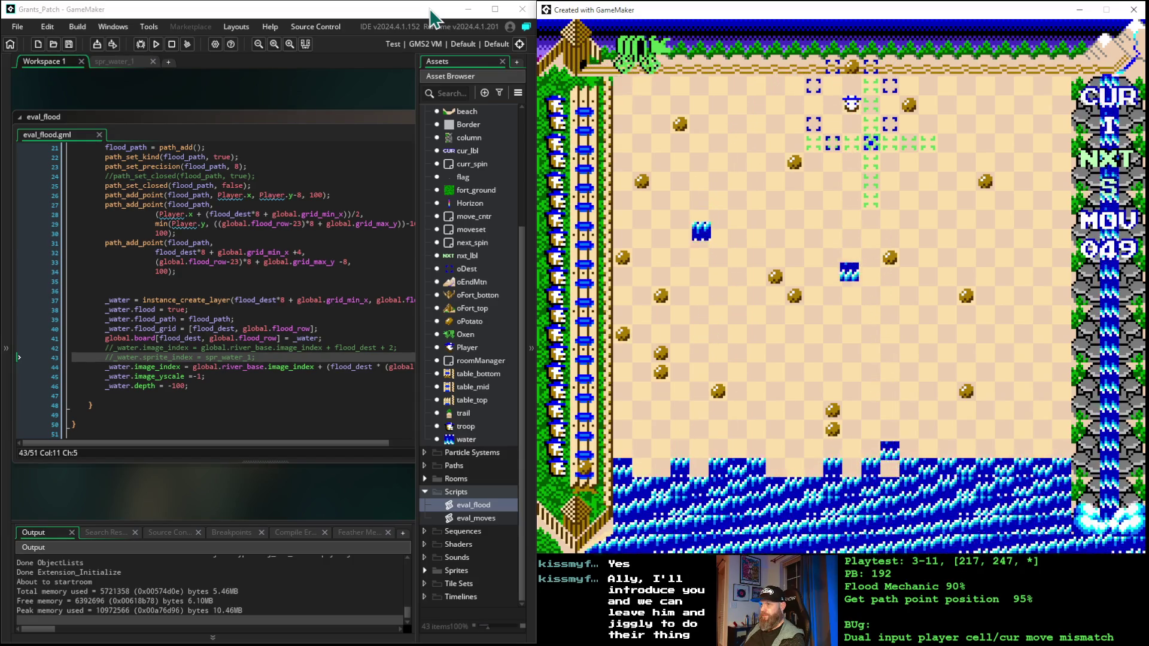
key("space")
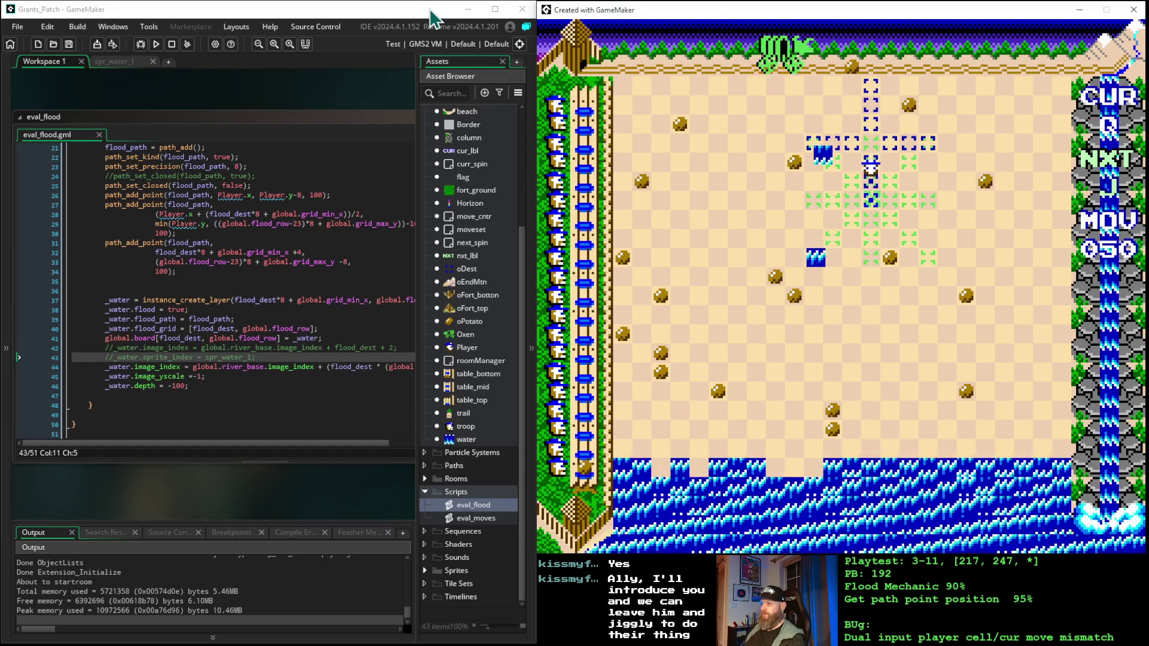
- Keep placing pieces and move the player down-left toward the shore, reaching move 056
key("space")
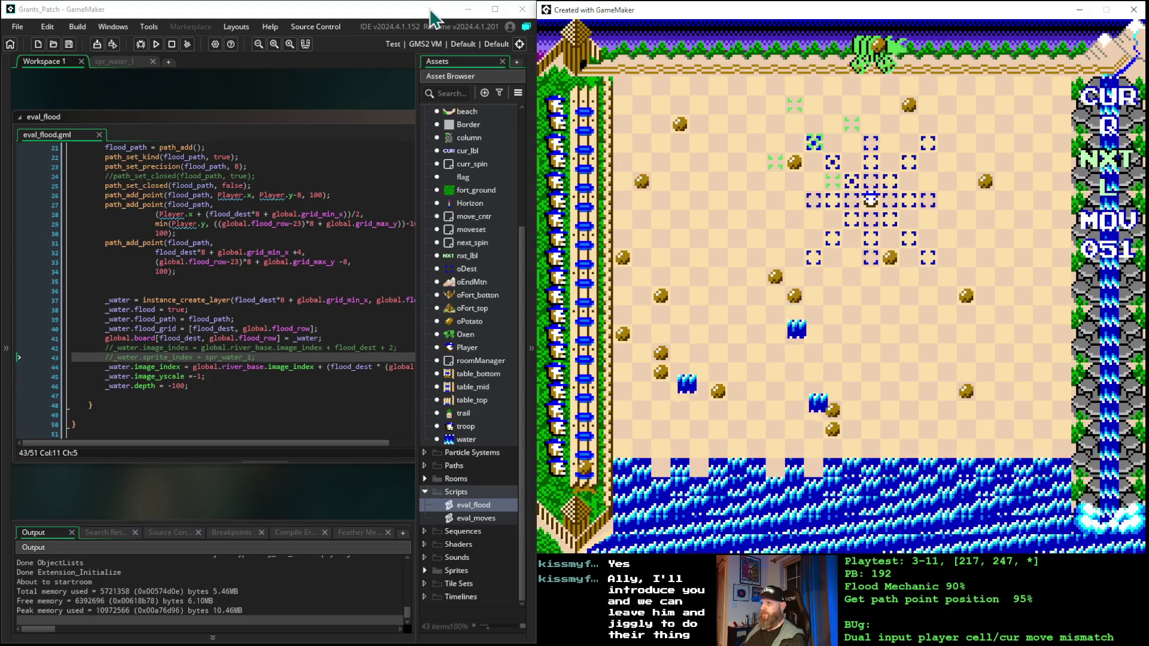
key("space")
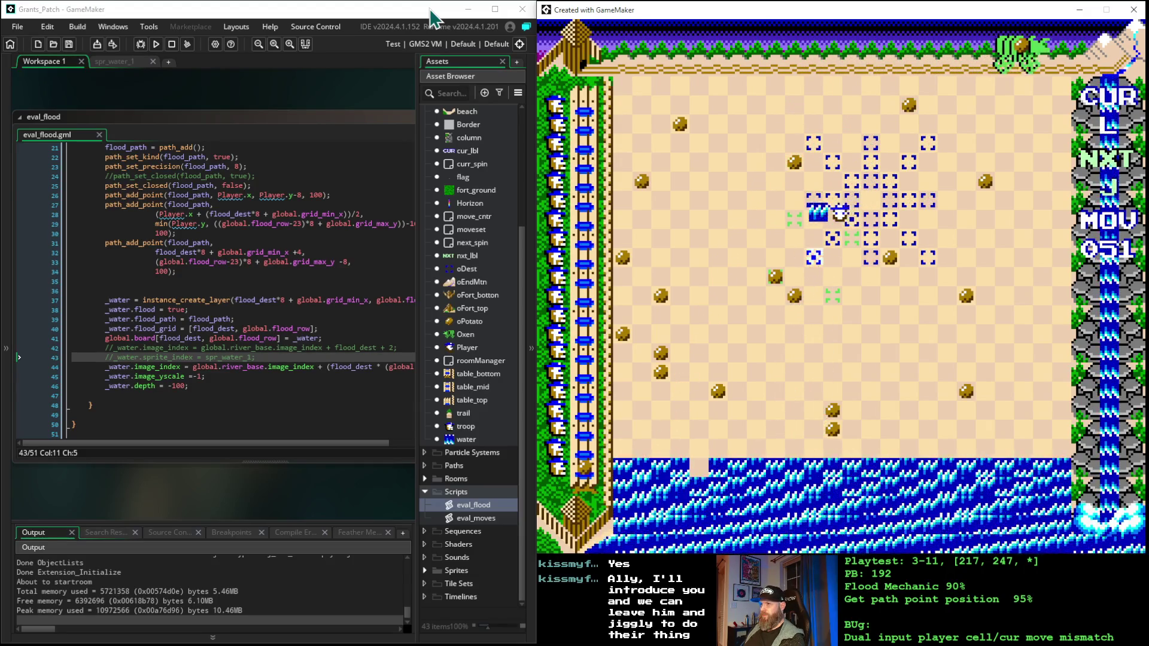
key("space")
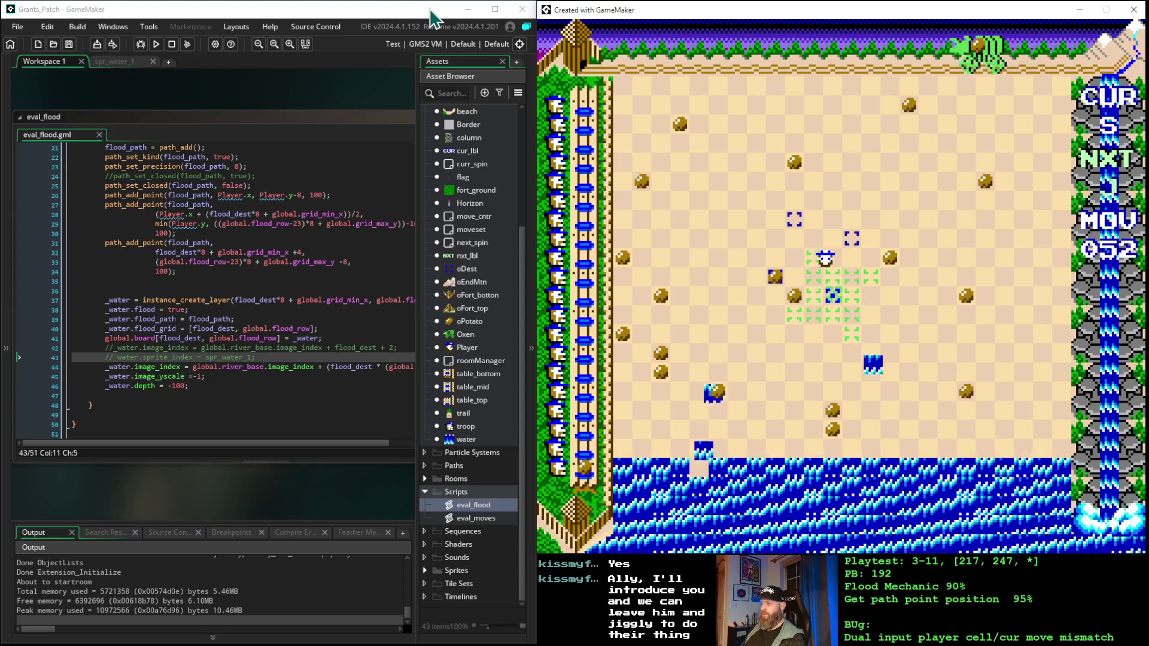
key("space")
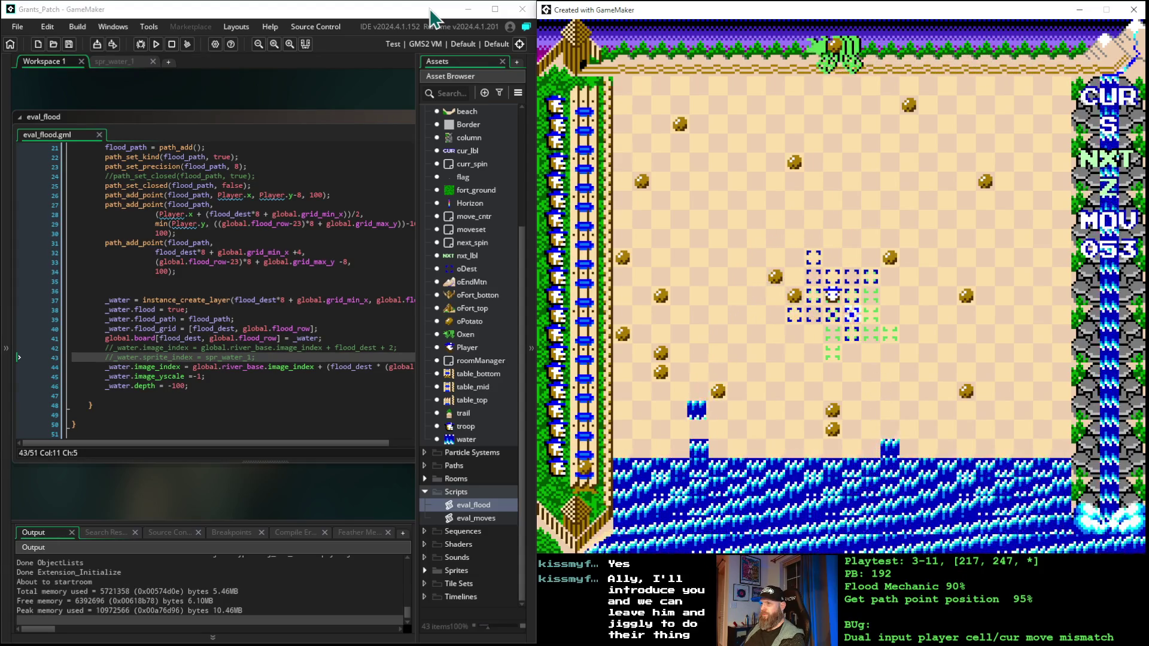
key("space")
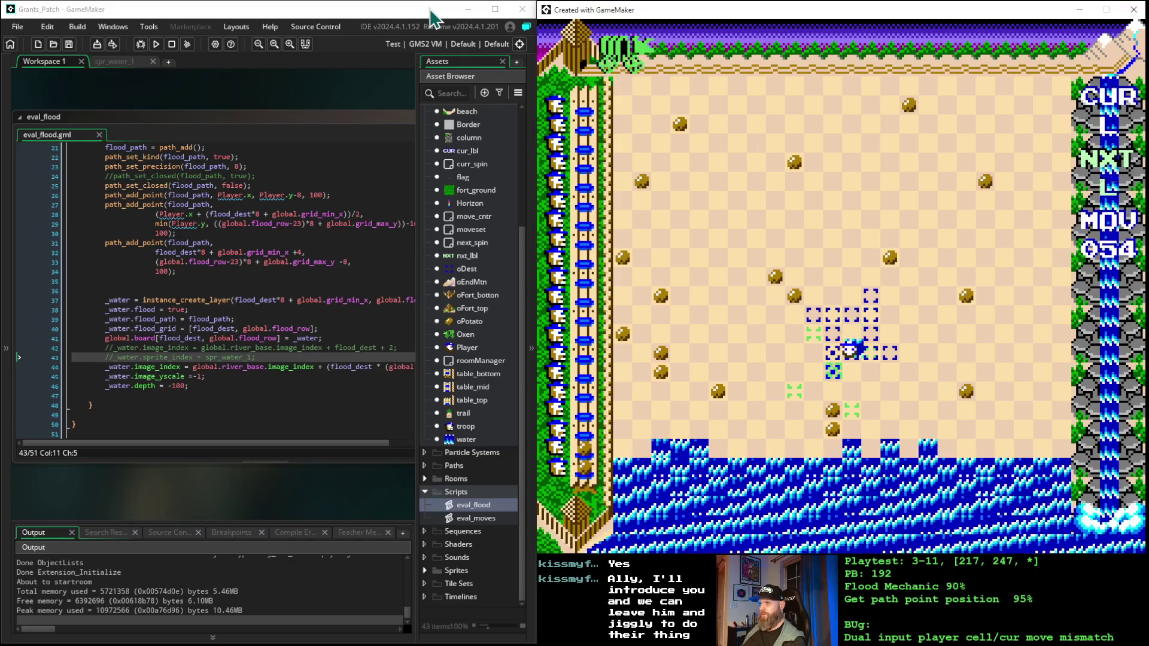
key("Down")
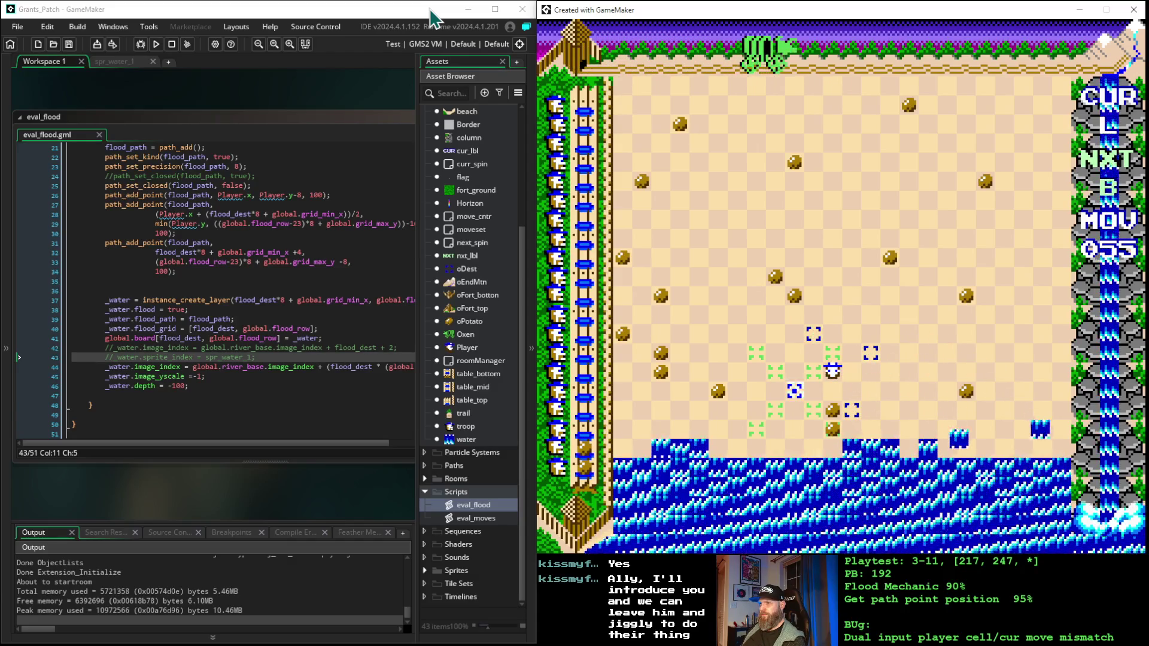
key("Left")
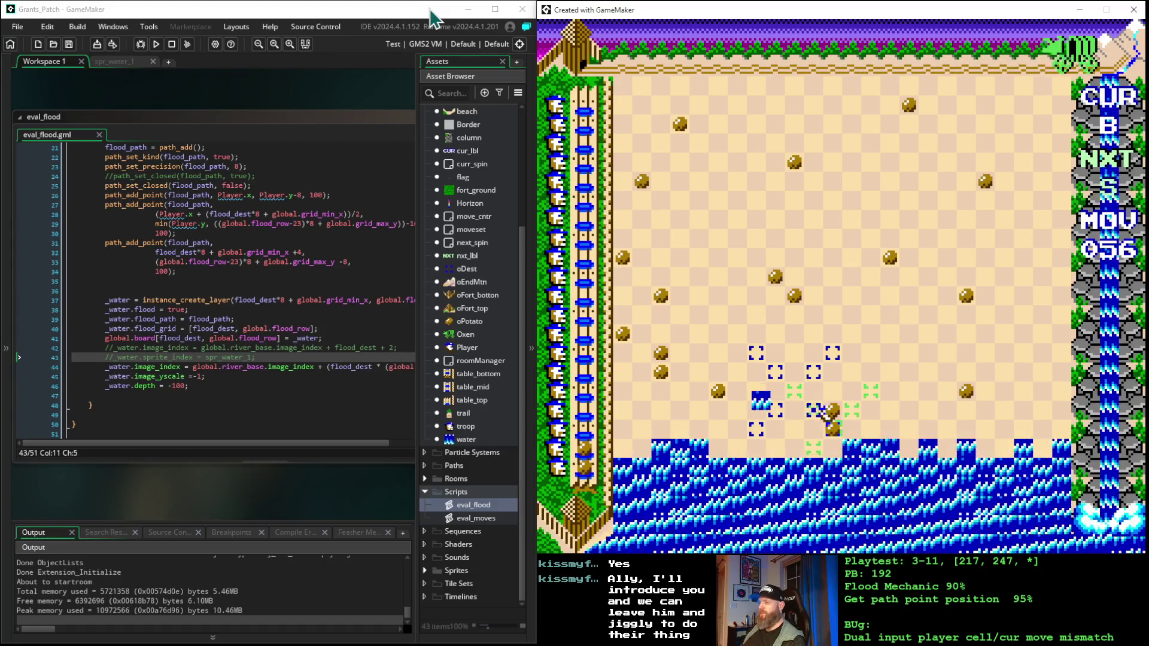
- Place pieces while nudging the target right, advancing to move 060
key("space")
key("Right")
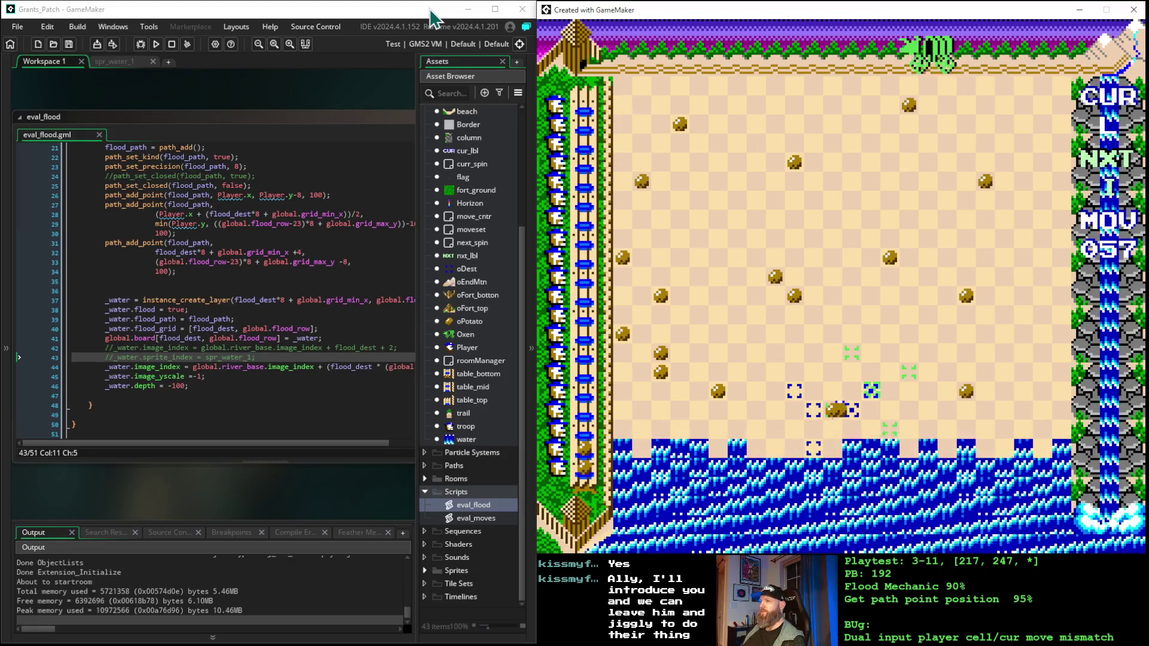
key("space")
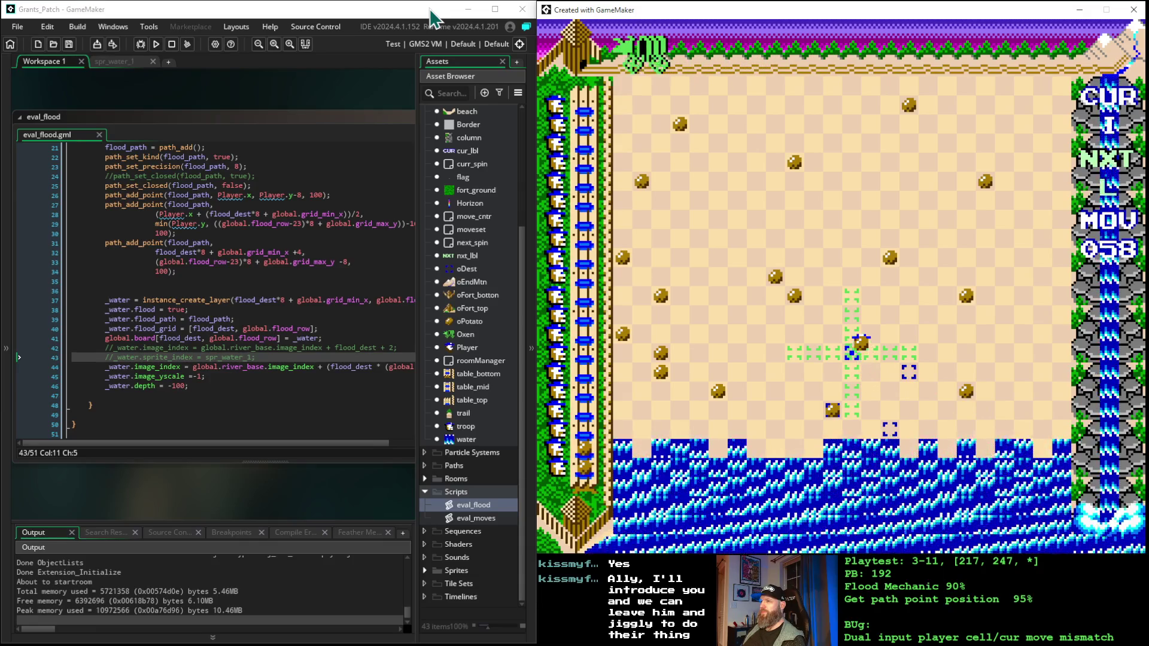
key("space")
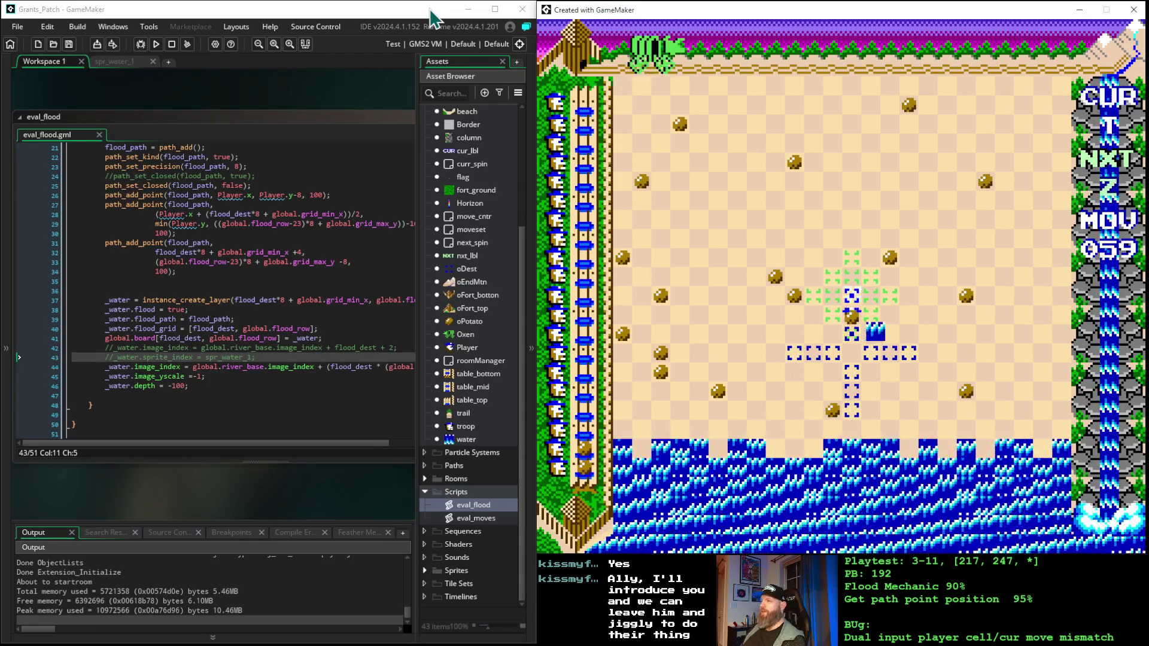
key("Right")
key("Right")
key("space")
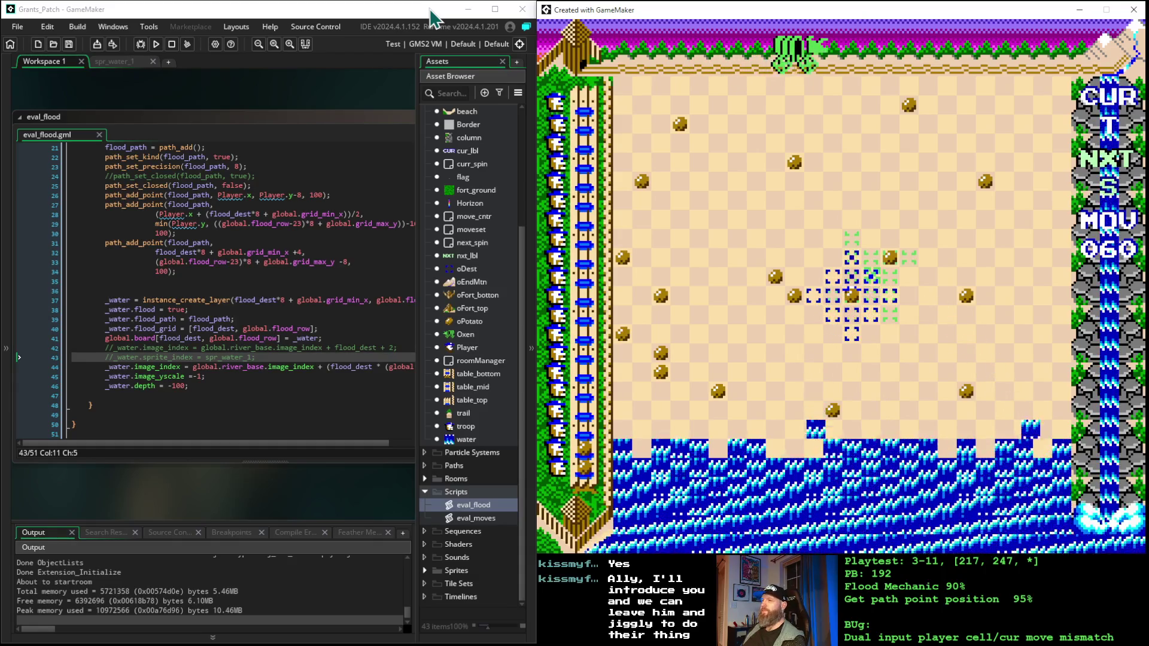
- Place more pieces, swapping current and next pieces with Shift, advancing past move 064
key("space")
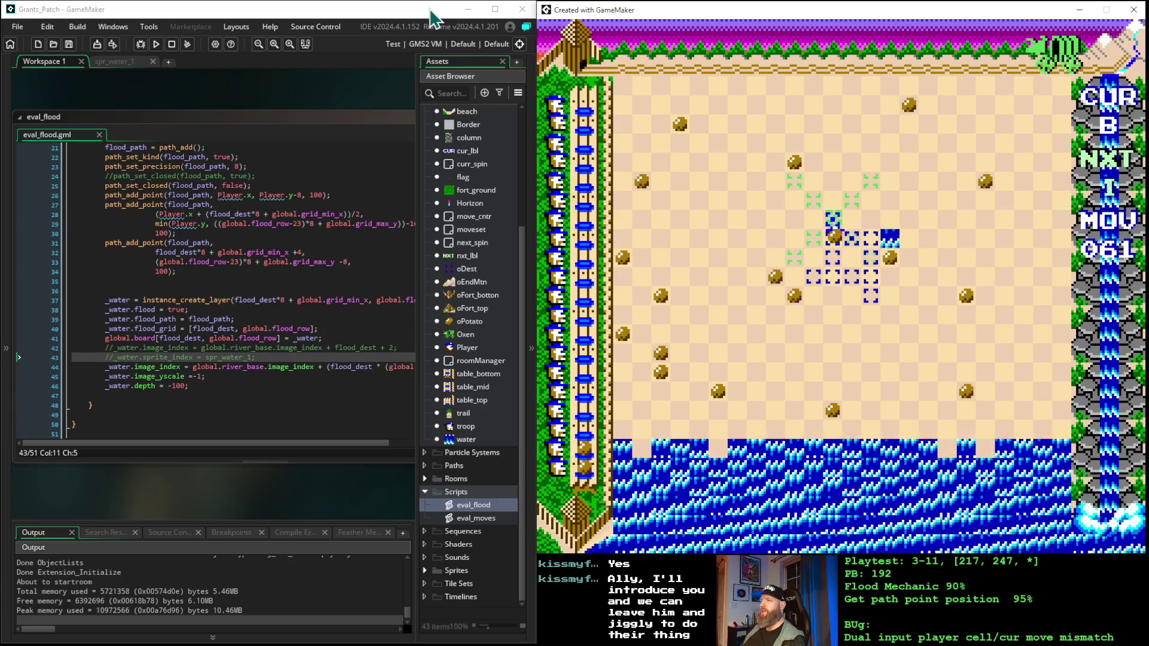
key("space")
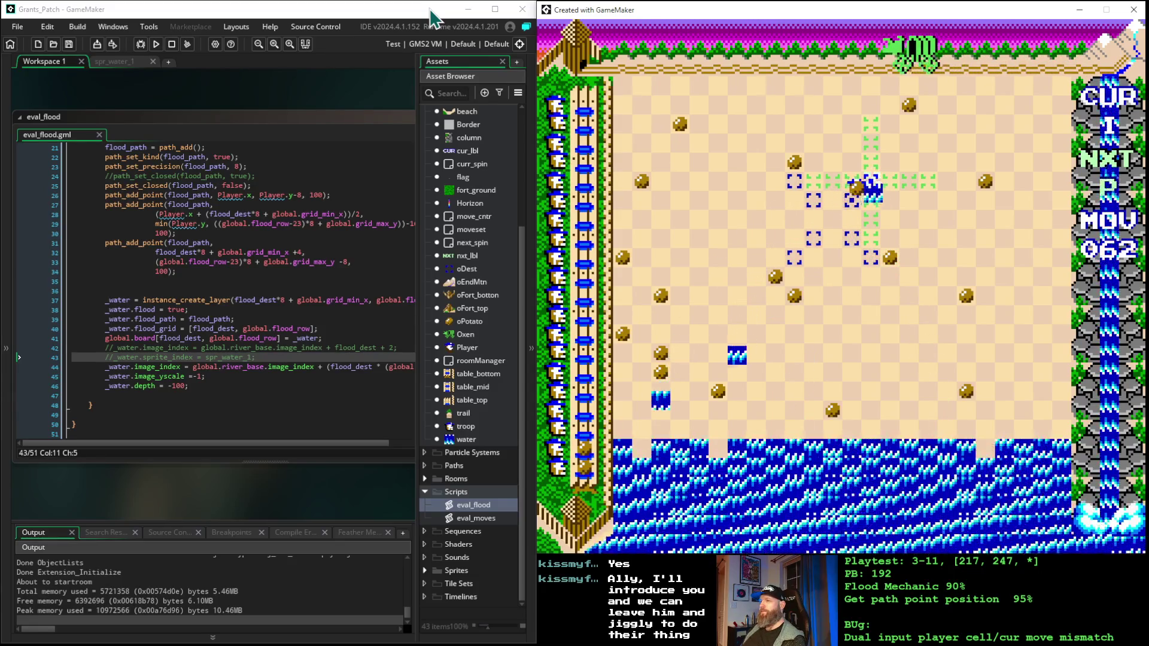
key("Up")
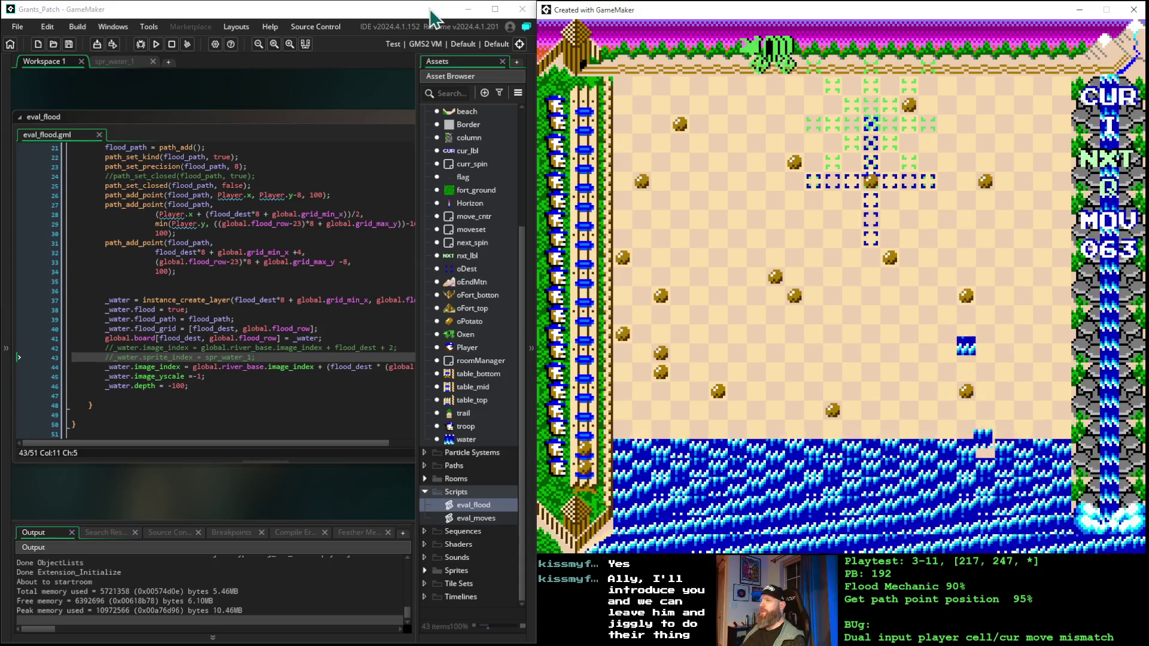
key("shift")
key("space")
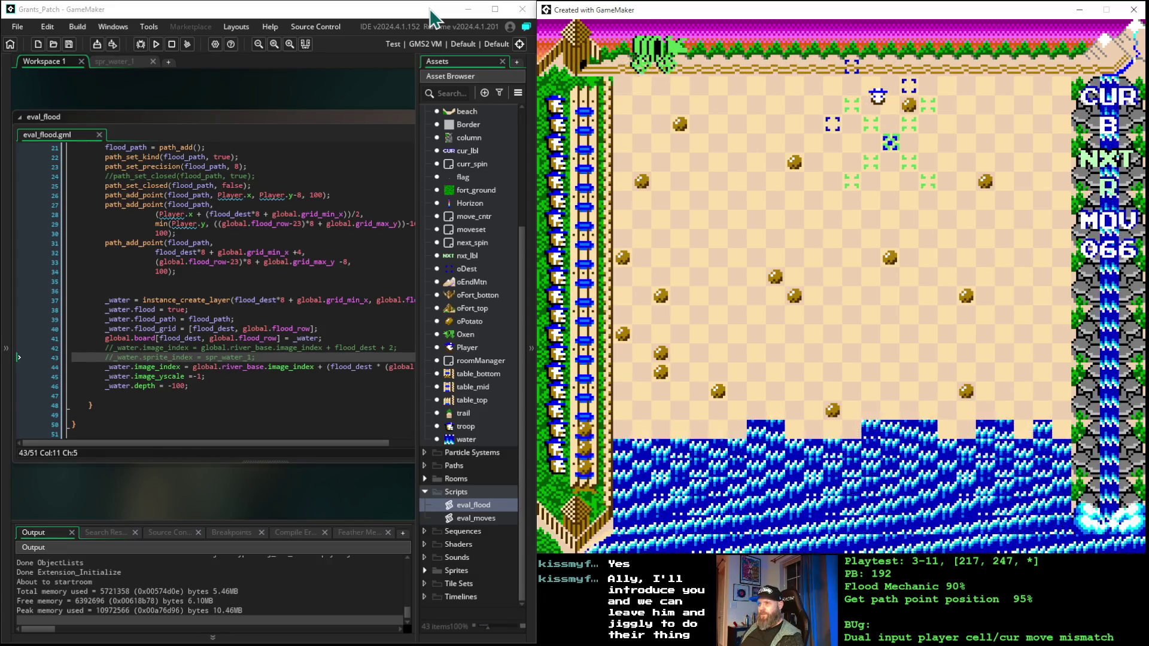
- Take turns moving the player down, shifting flood targets lower-left and down, to move 071
key("space")
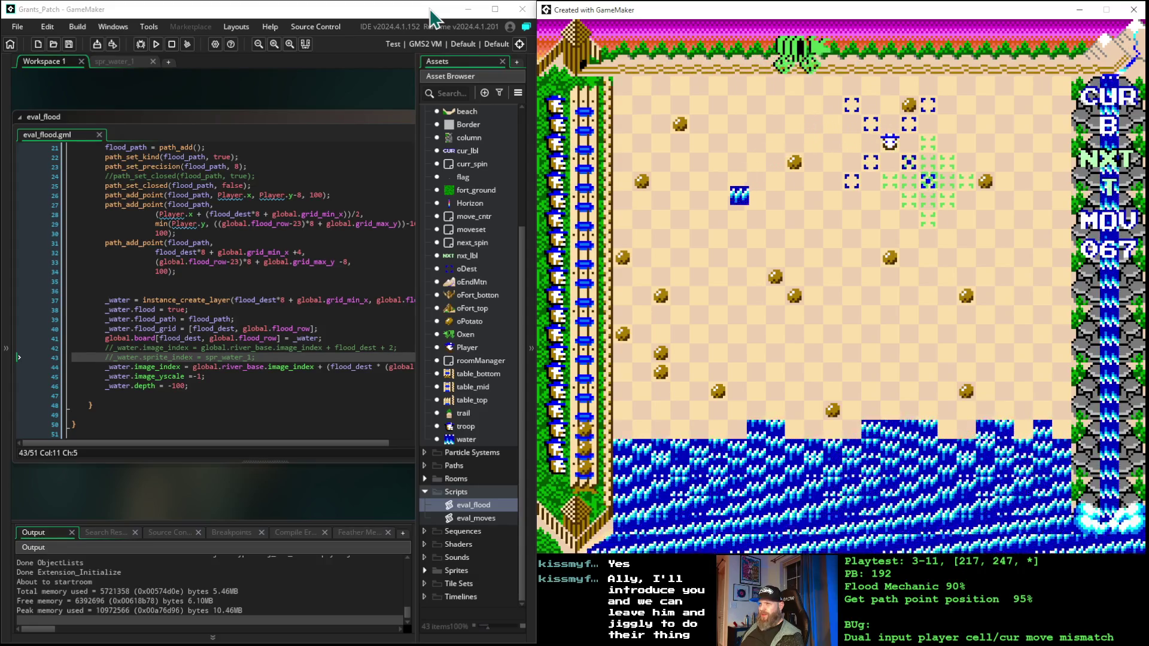
key("Left")
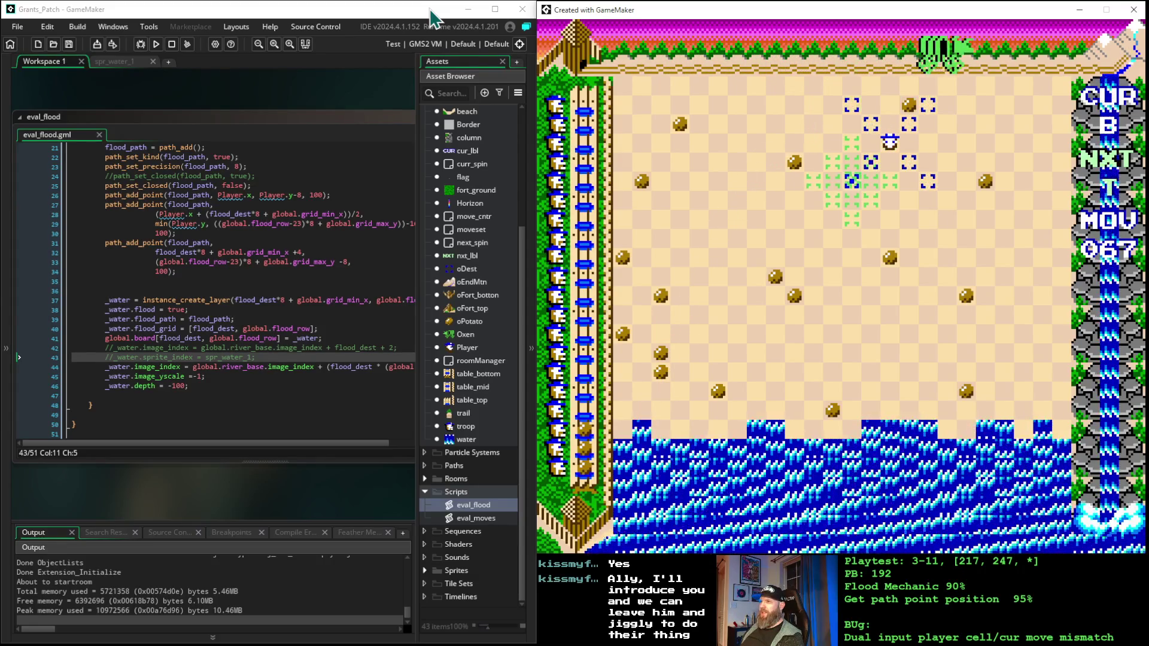
key("space")
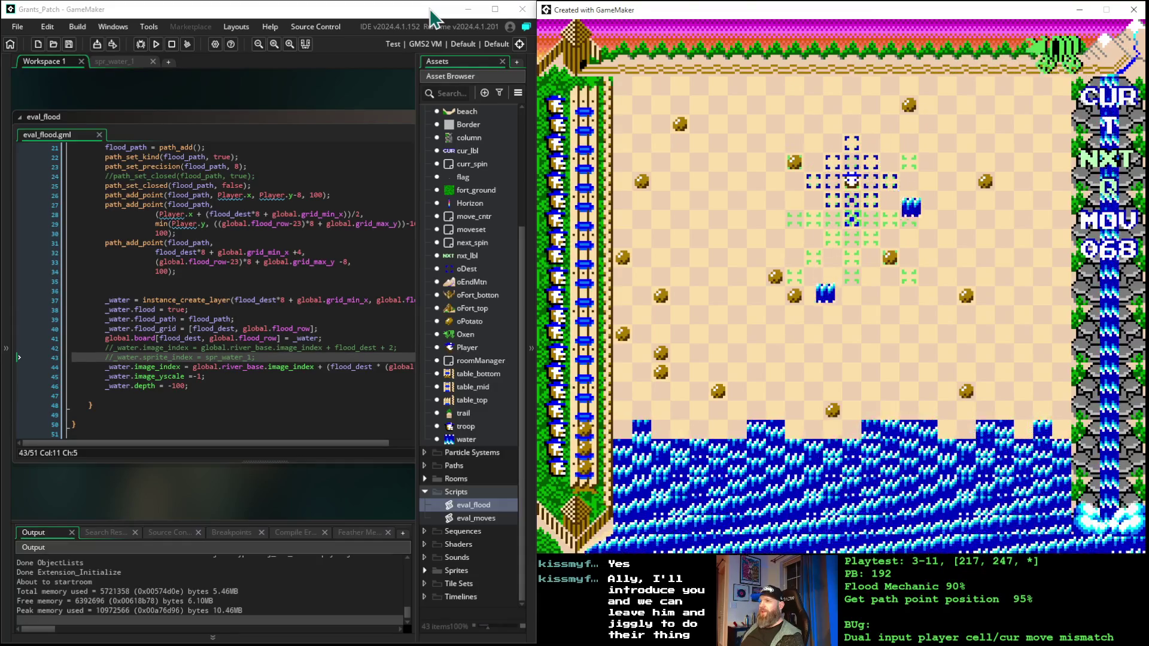
key("space")
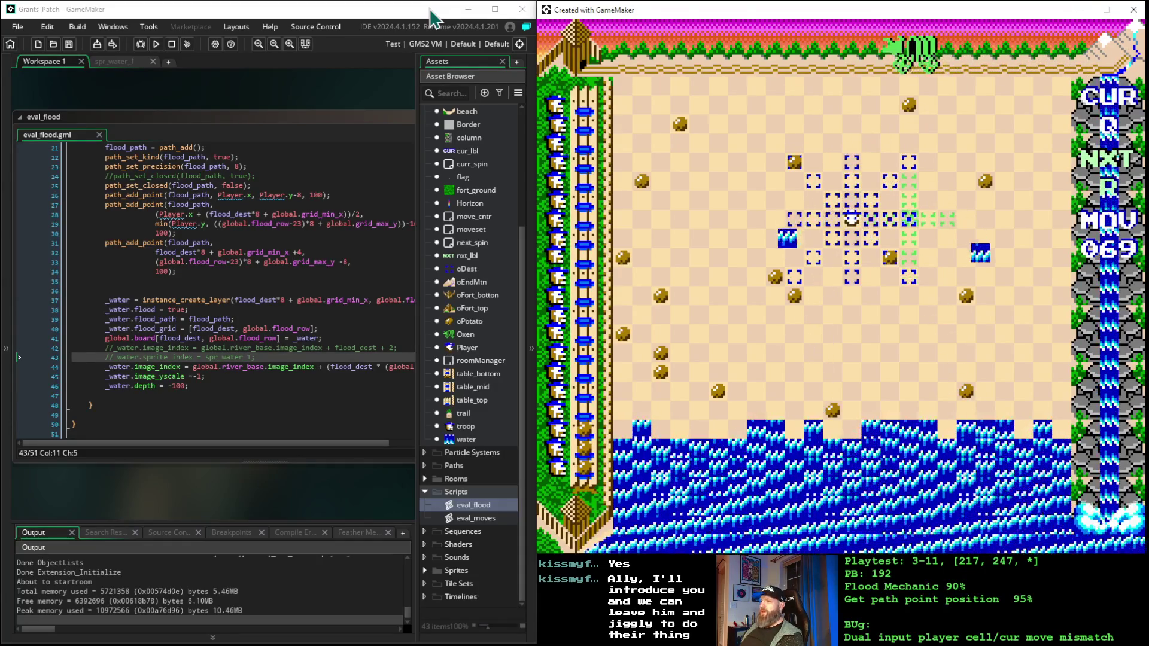
key("Down")
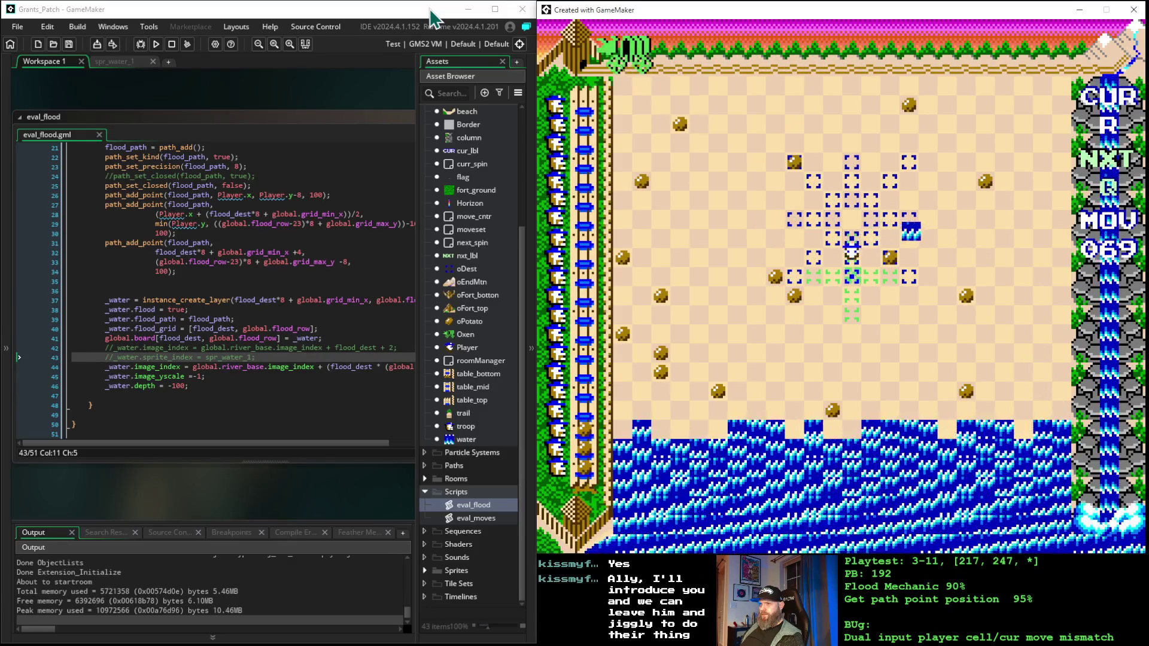
key("space")
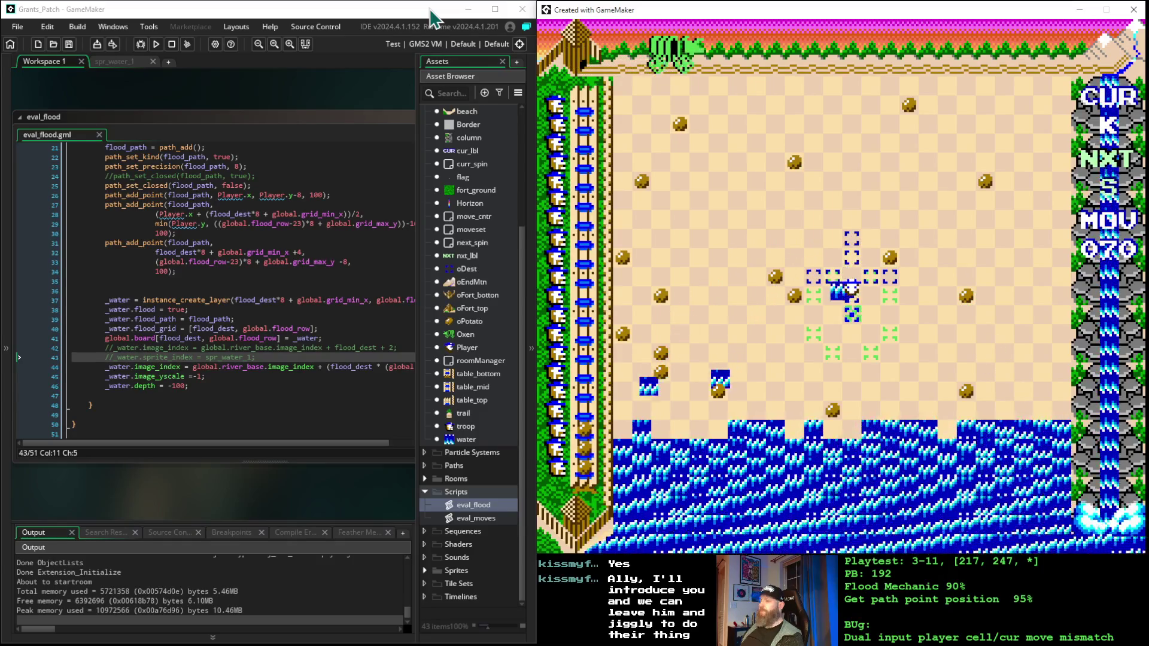
key("space")
- Shift the flood target left twice and lower, moving the player onto the chosen cell
key("Left")
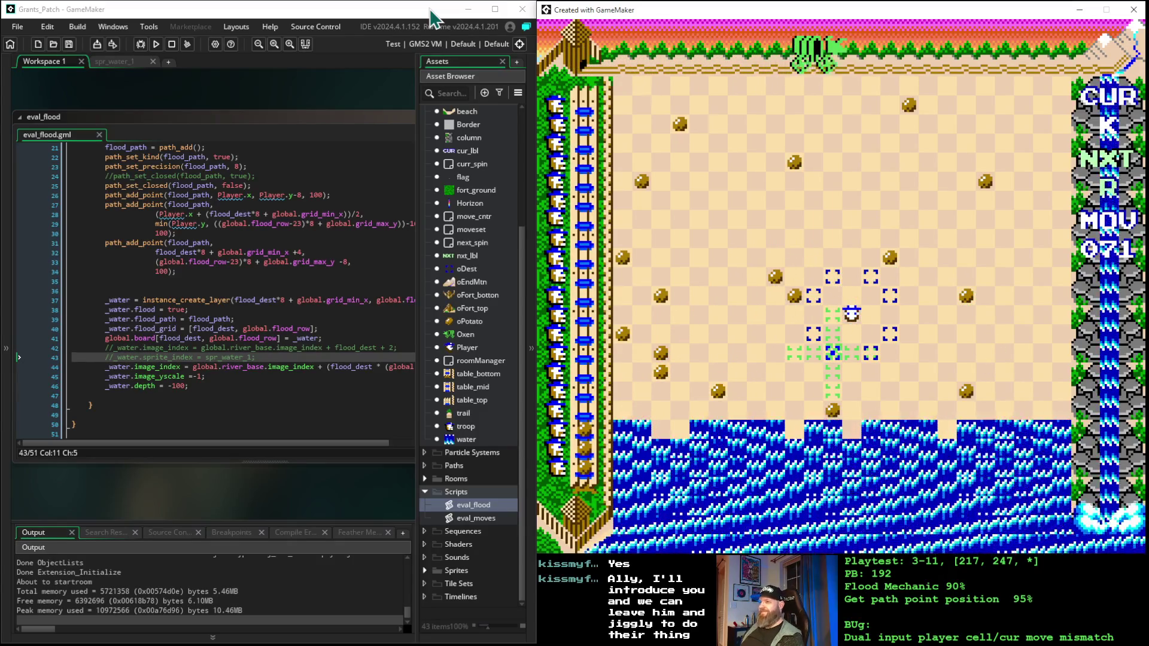
key("space")
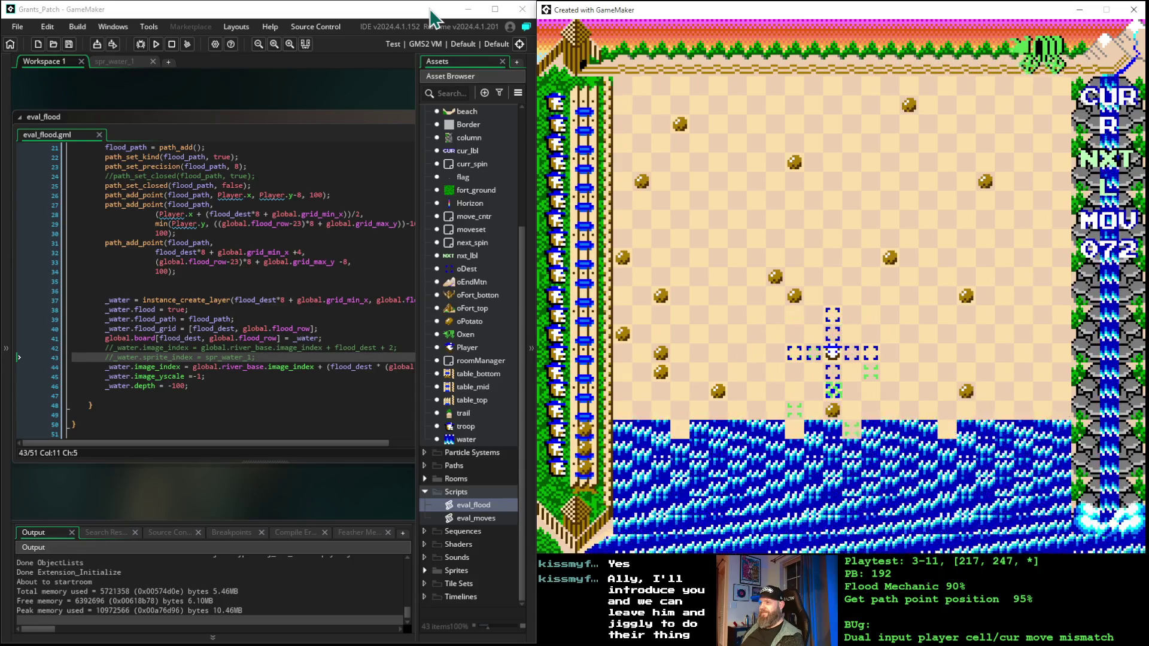
key("Left")
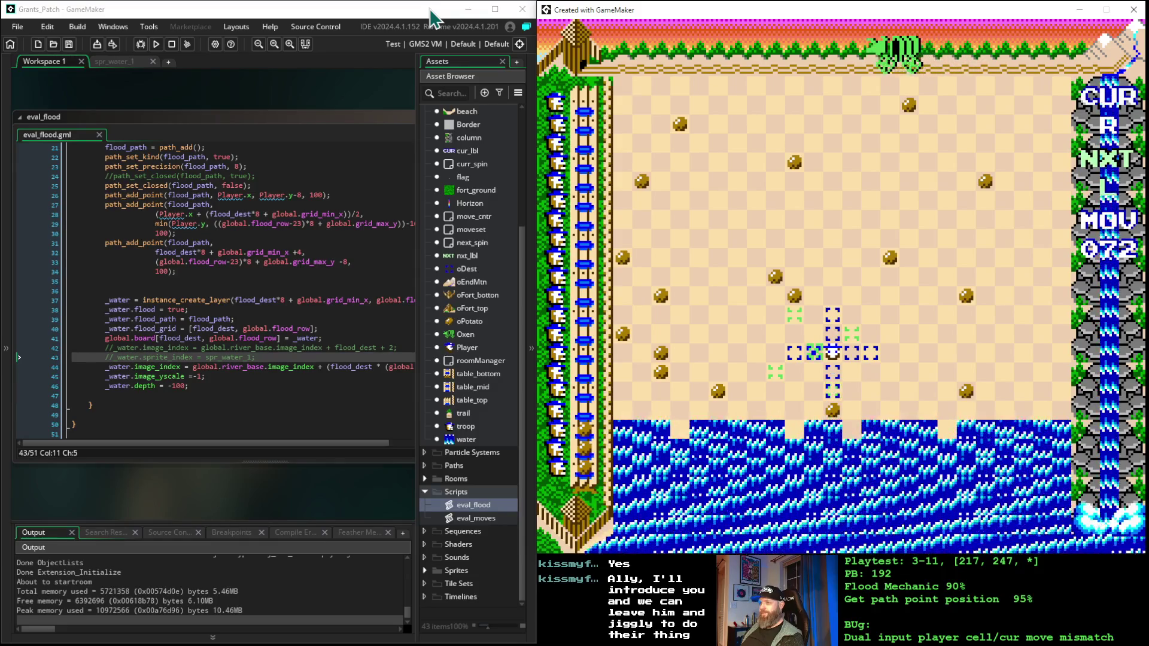
key("space")
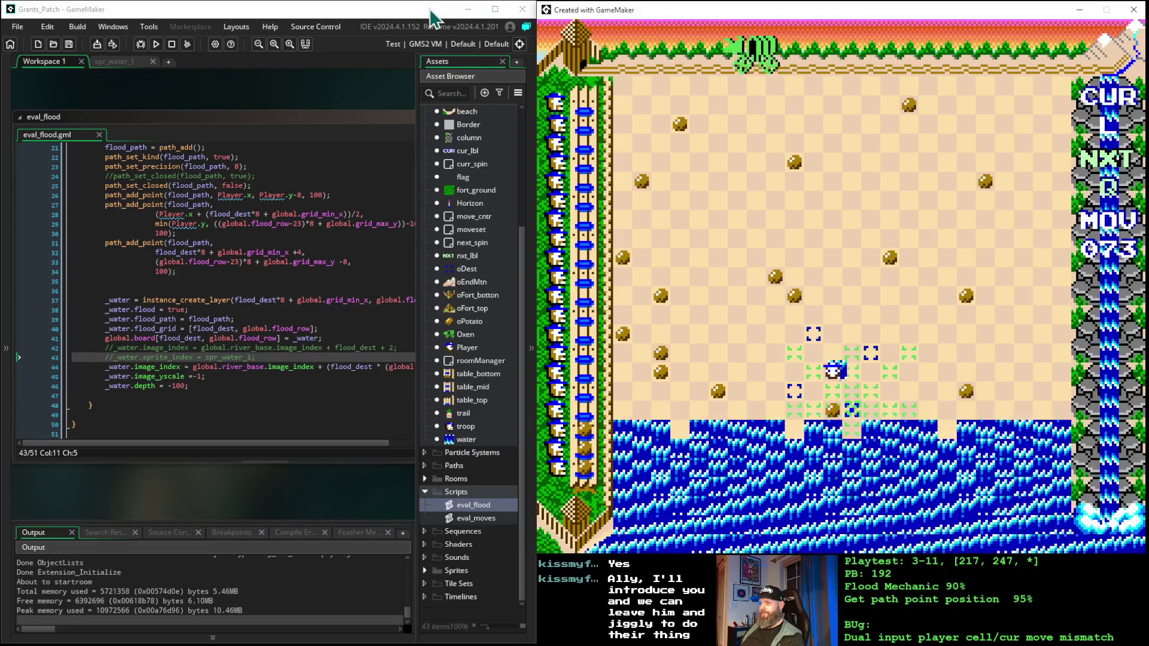
key("Down")
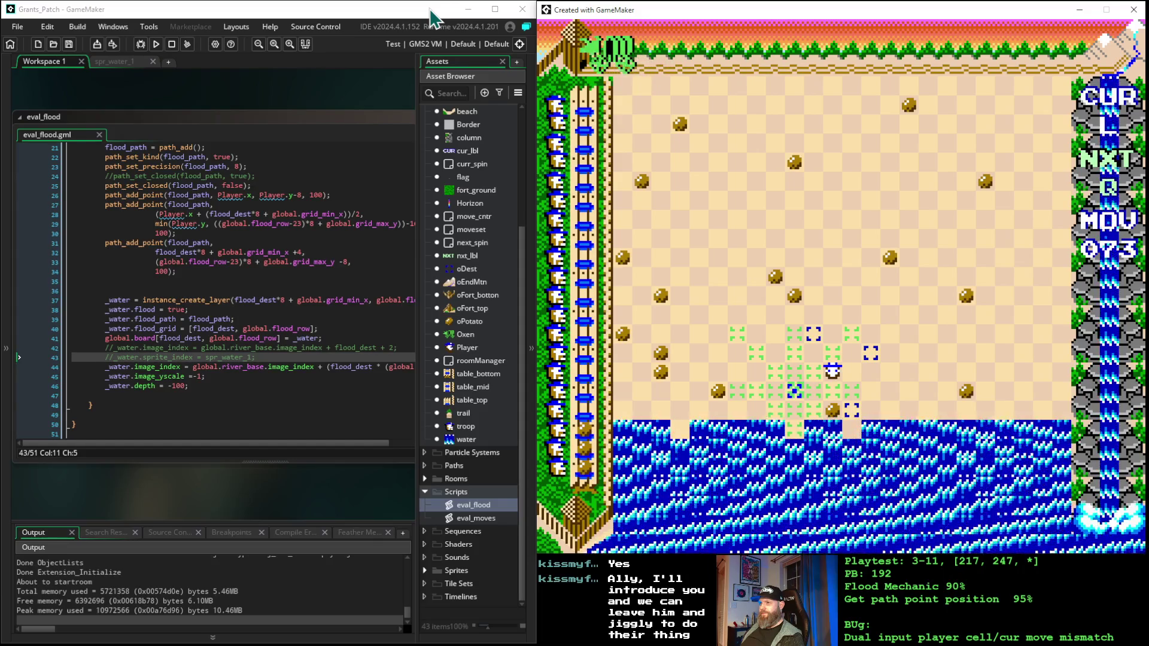
key("Down")
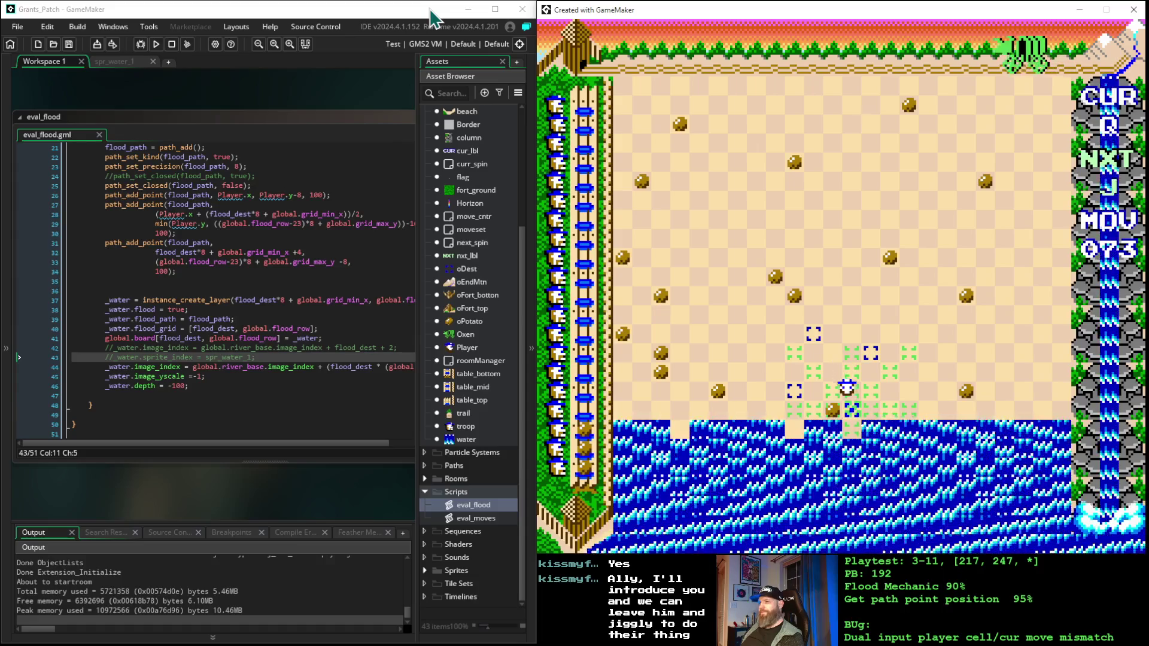
key("space")
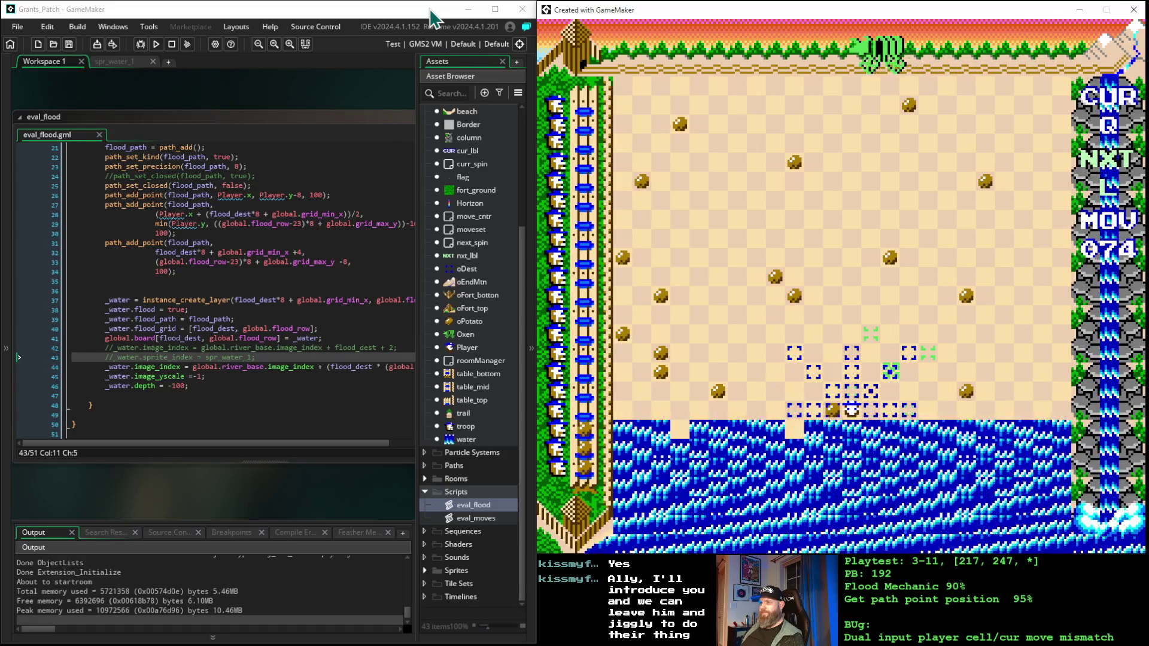
- Move the flood target two cells left and take turns through move 080
key("Left")
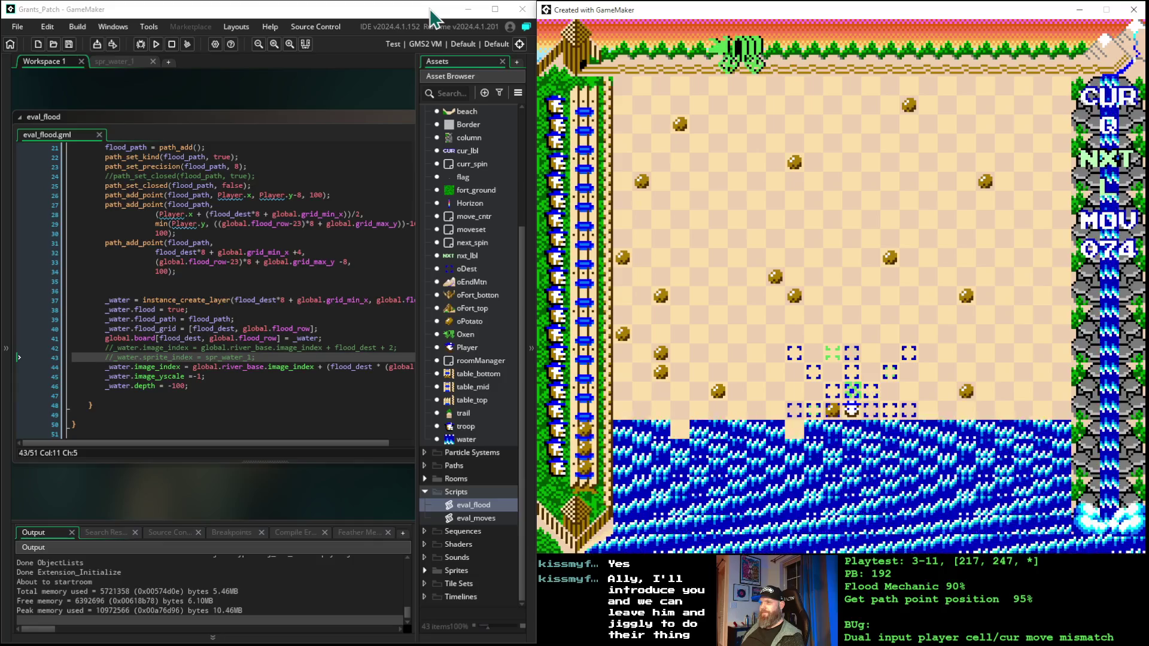
key("Left")
key("space")
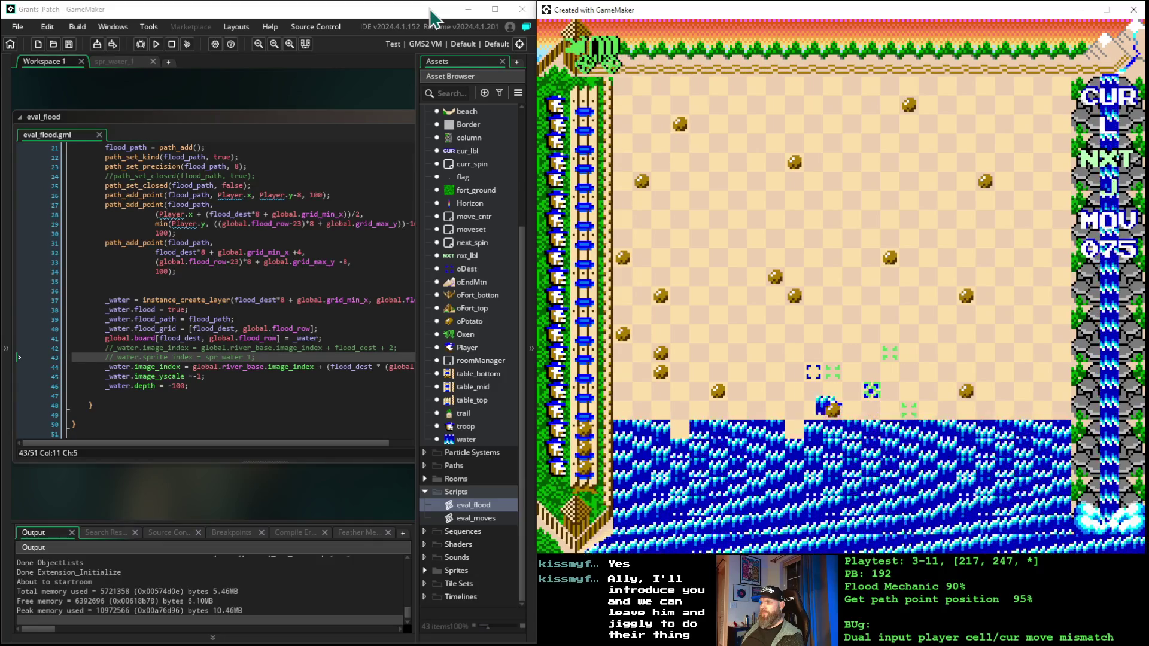
key("space")
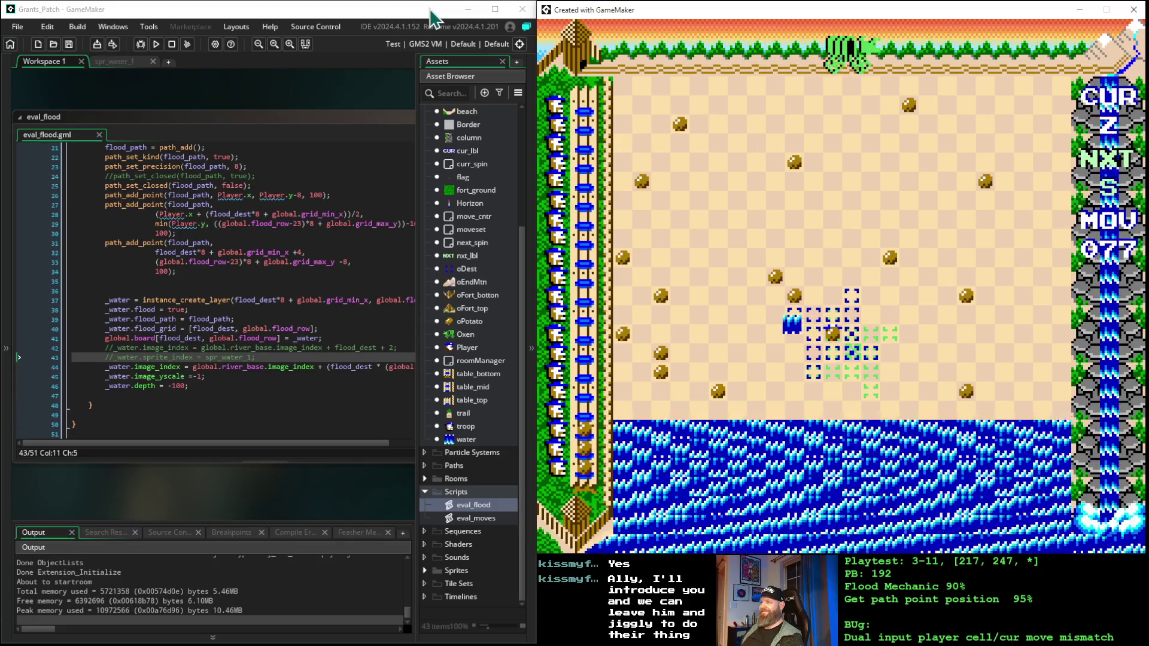
key("space")
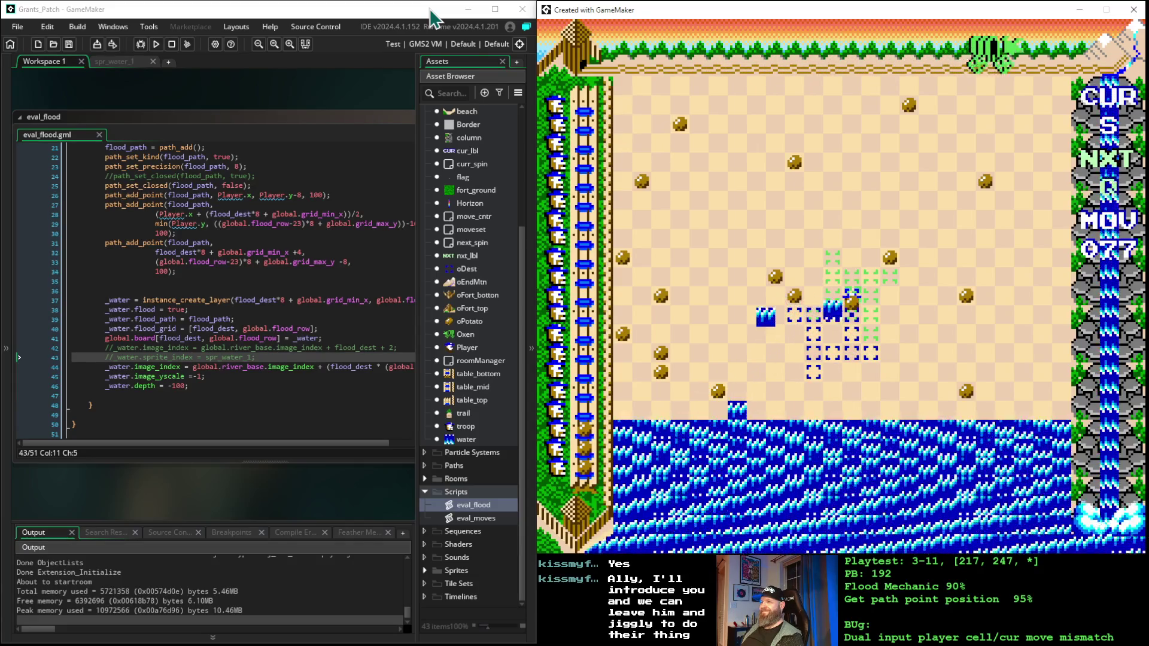
key("space")
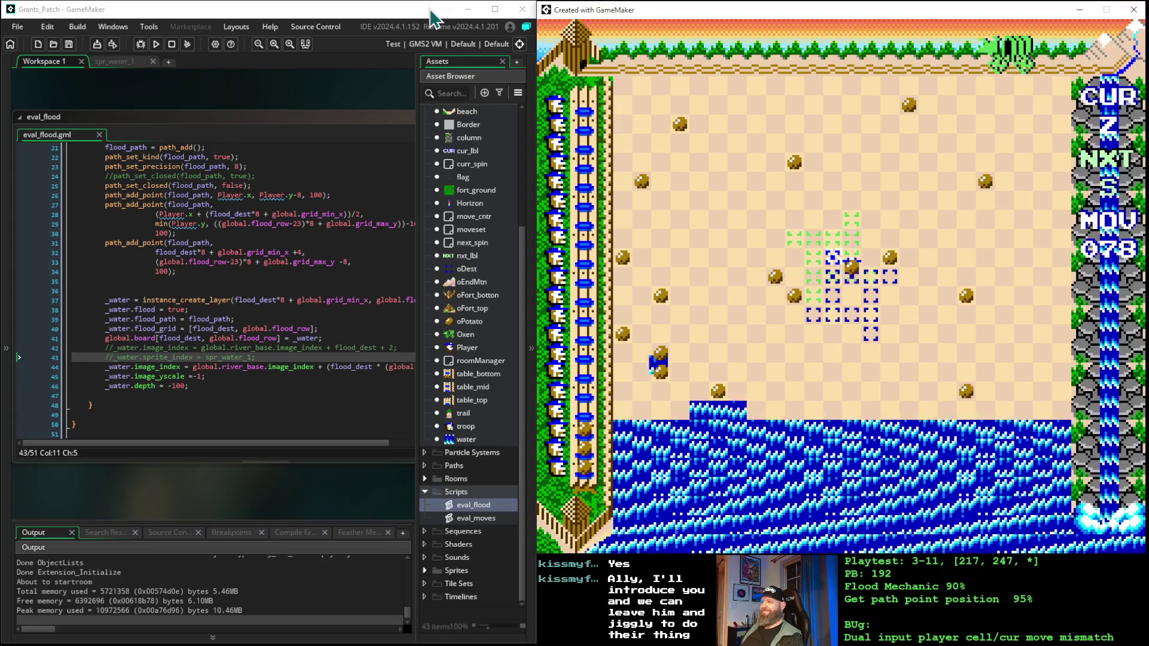
key("space")
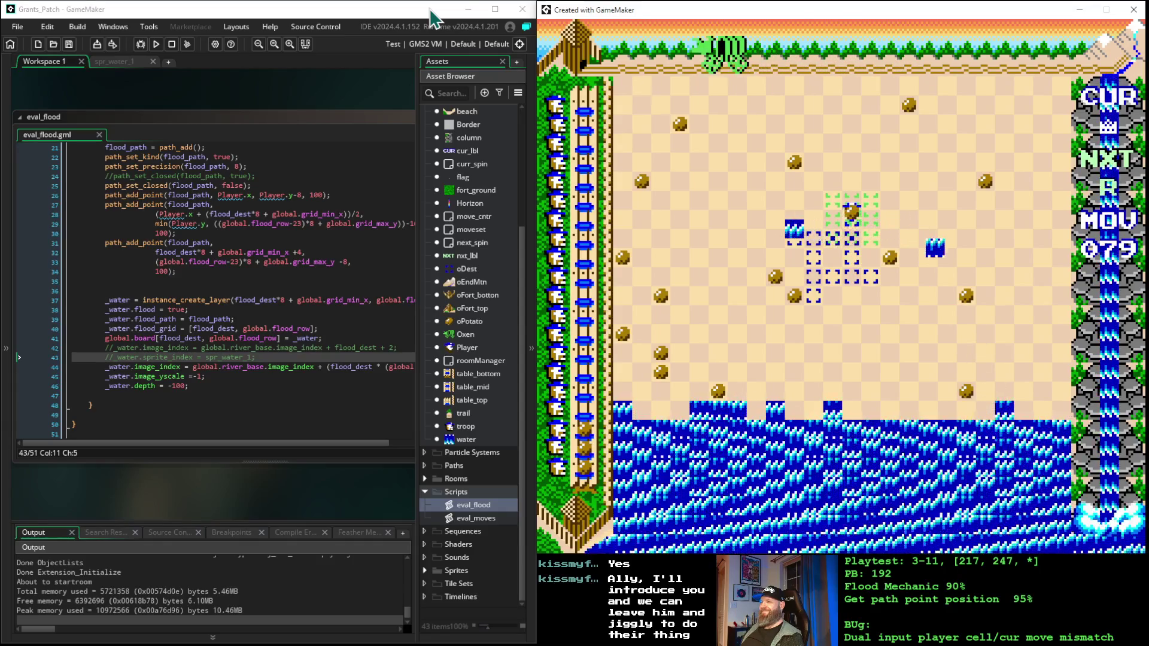
key("space")
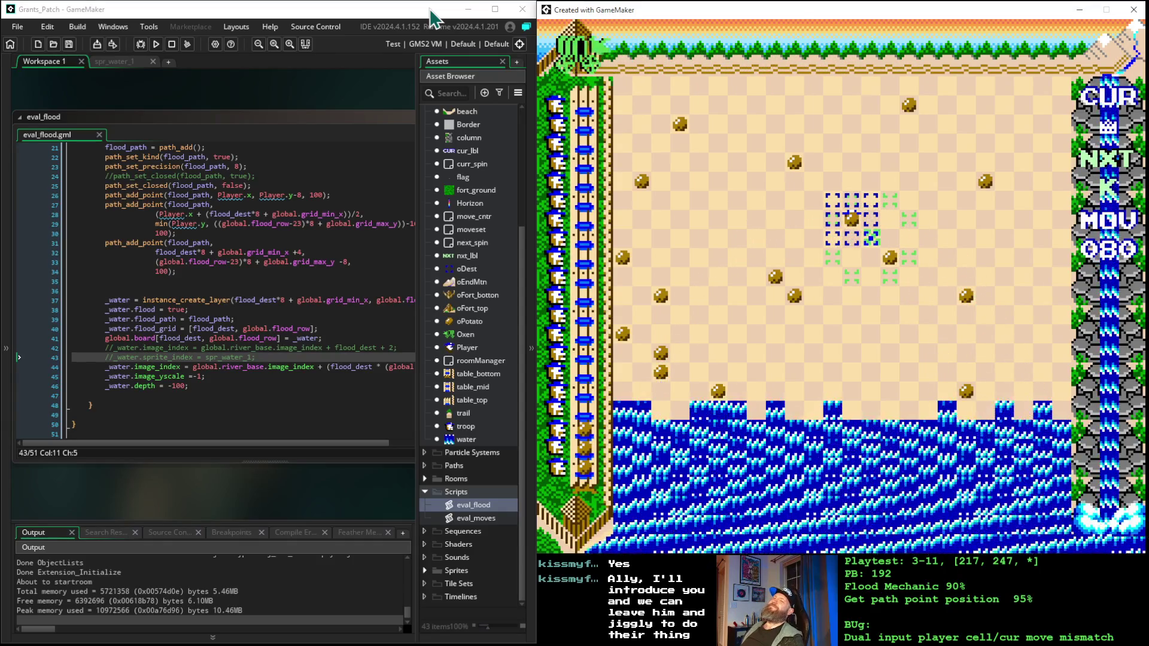